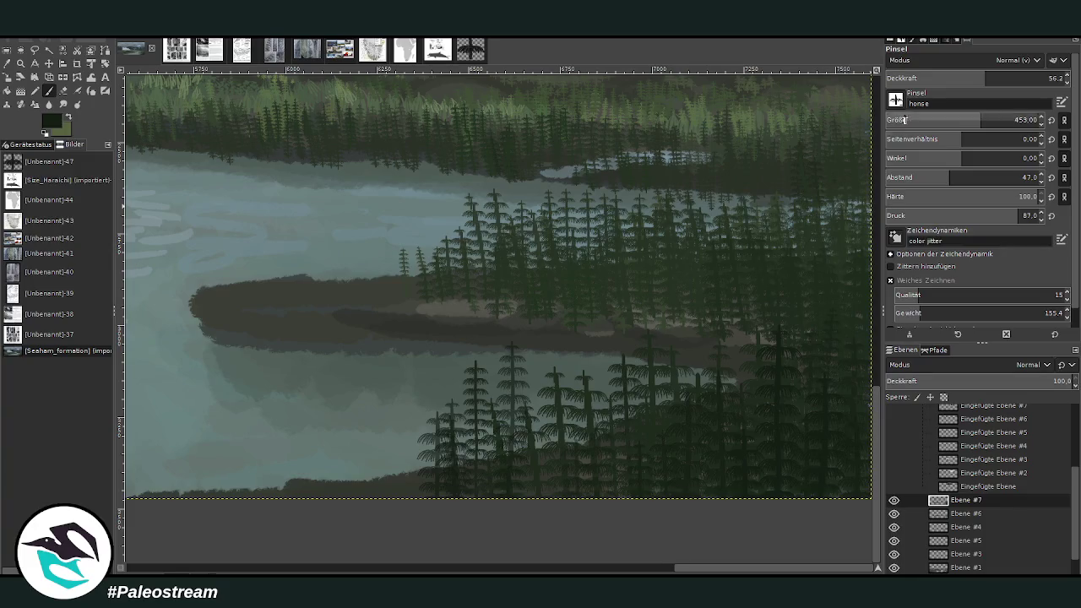
- Set the brush to size 175 and opacity 39.7, then pan and zoom out to the whole painting
left_click(1014, 119)
type("280")
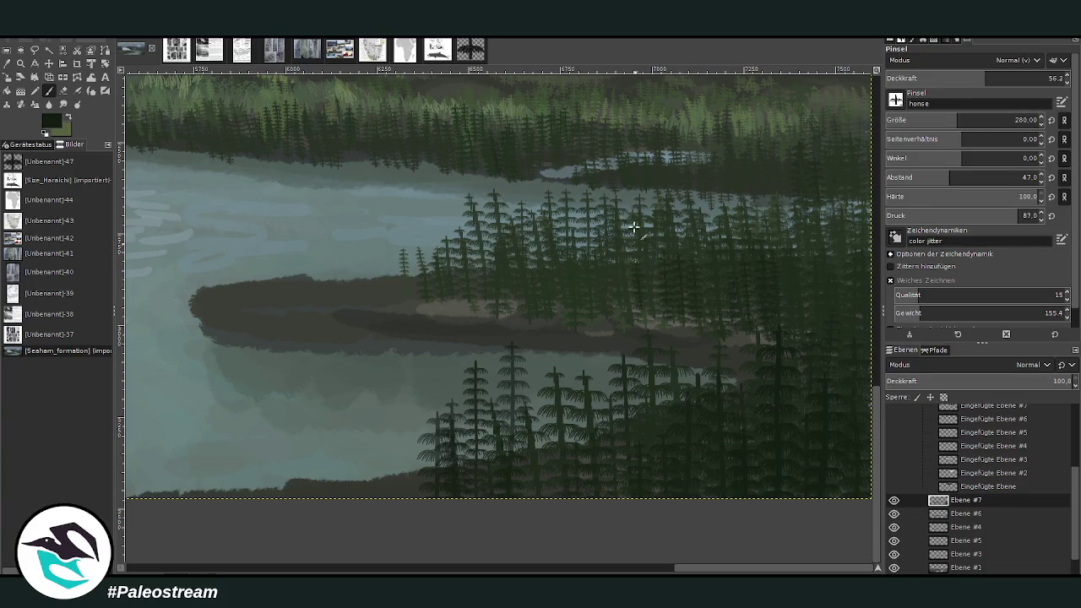
left_click(960, 81)
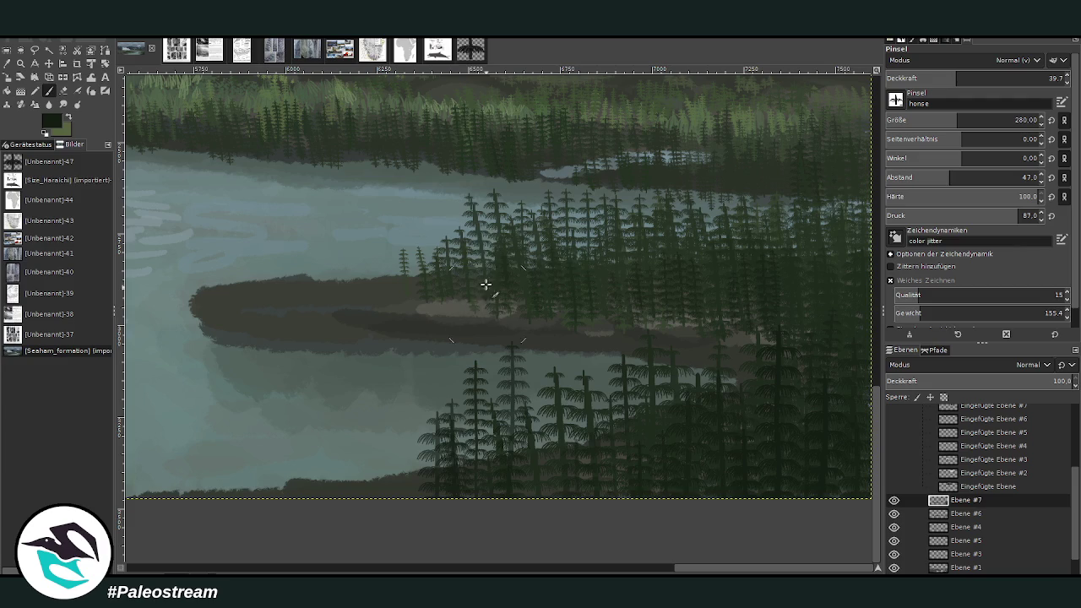
scroll(863, 227, "up", 5)
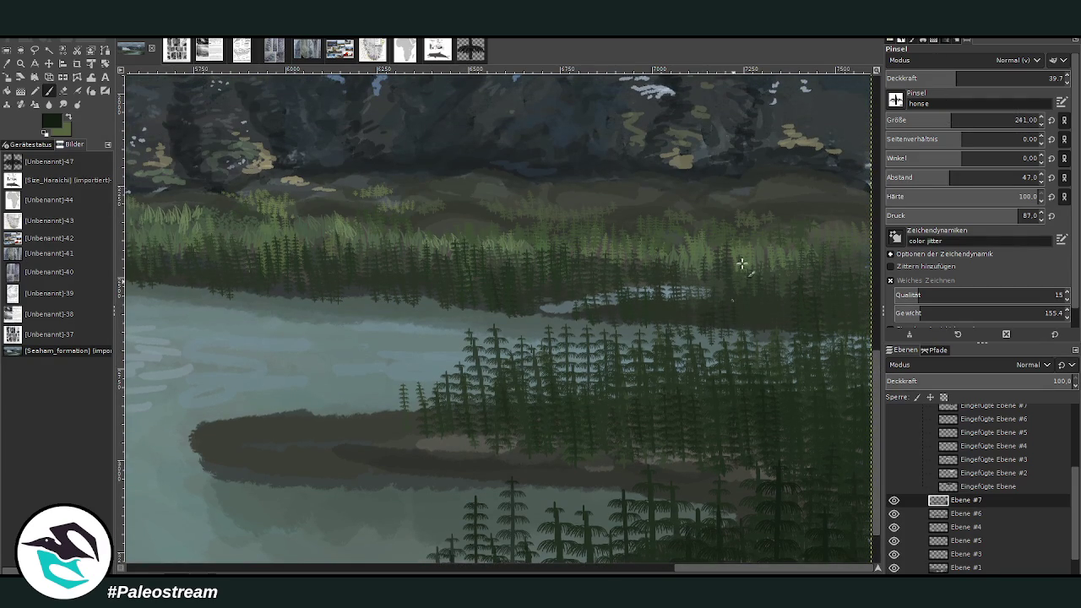
scroll(896, 120, "down", 3)
left_click_drag(611, 573, 562, 535)
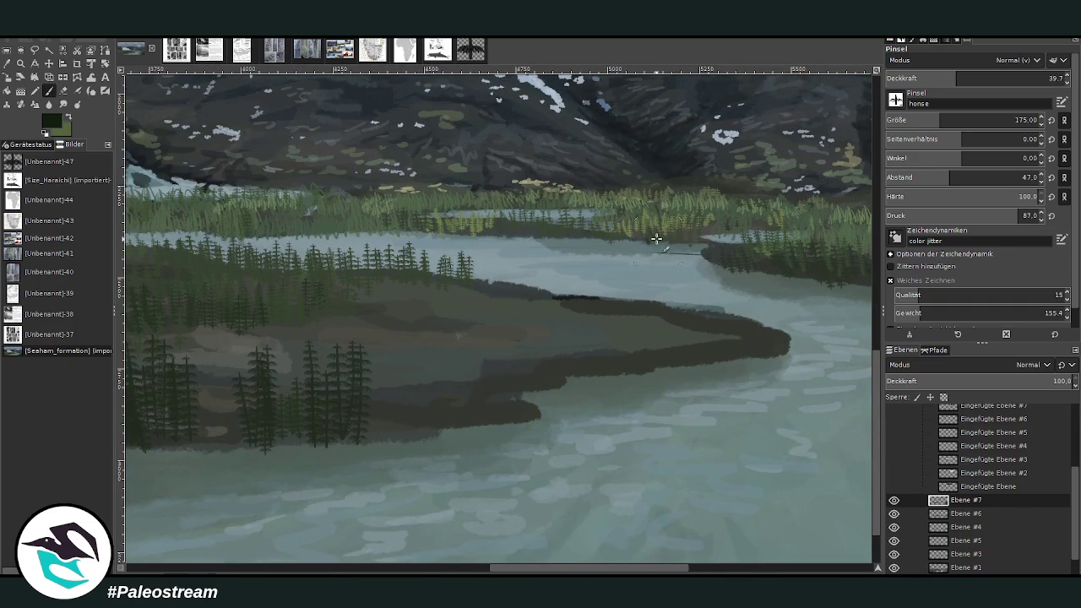
scroll(489, 226, "down", 2)
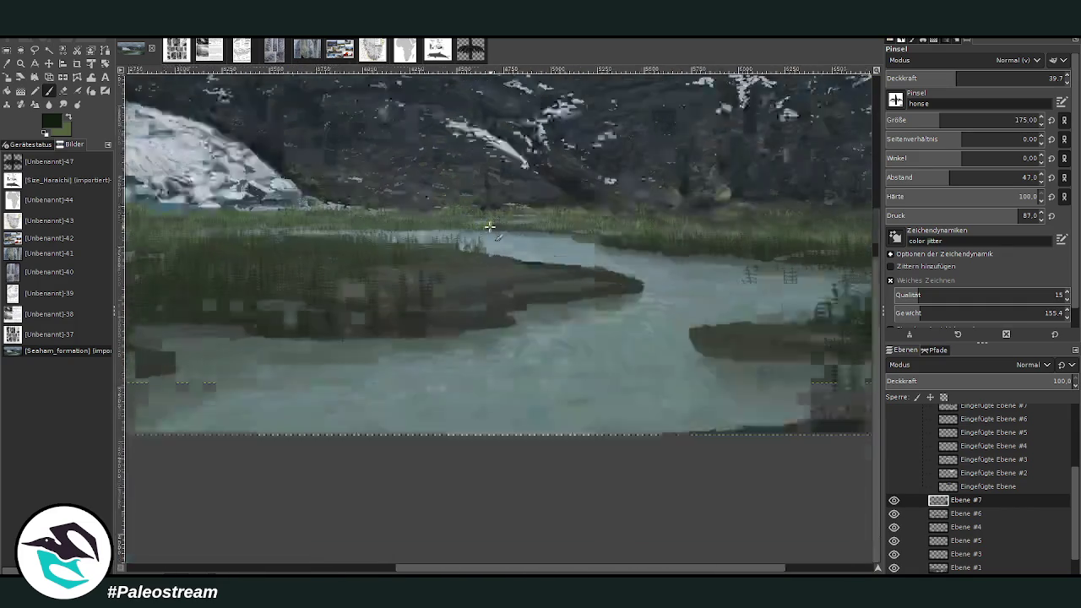
scroll(489, 226, "down", 1)
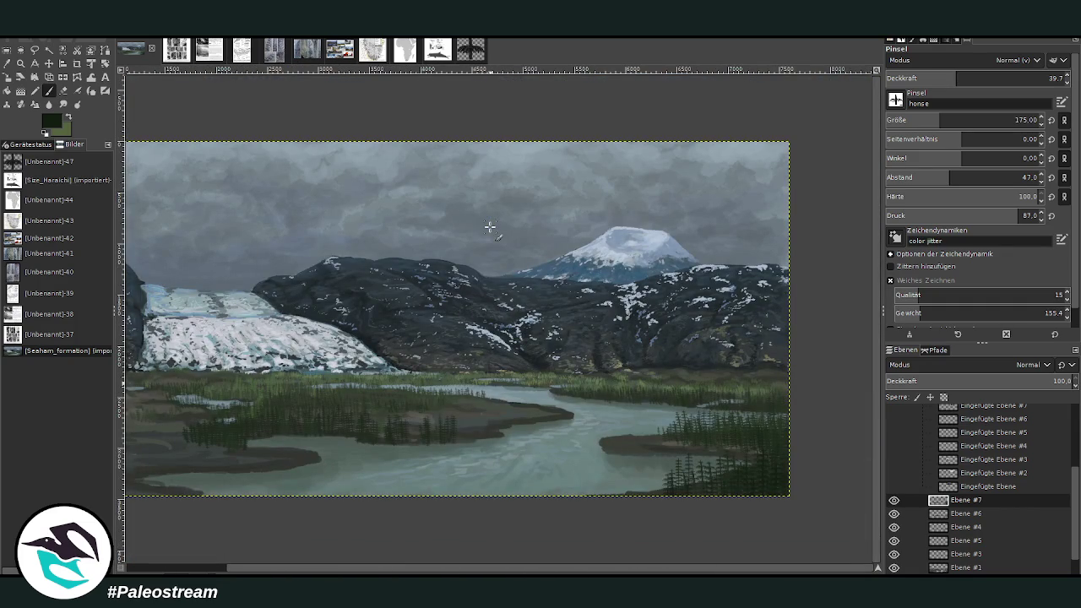
- Zoom in on the glacier and the left foreground of the painting
key("z")
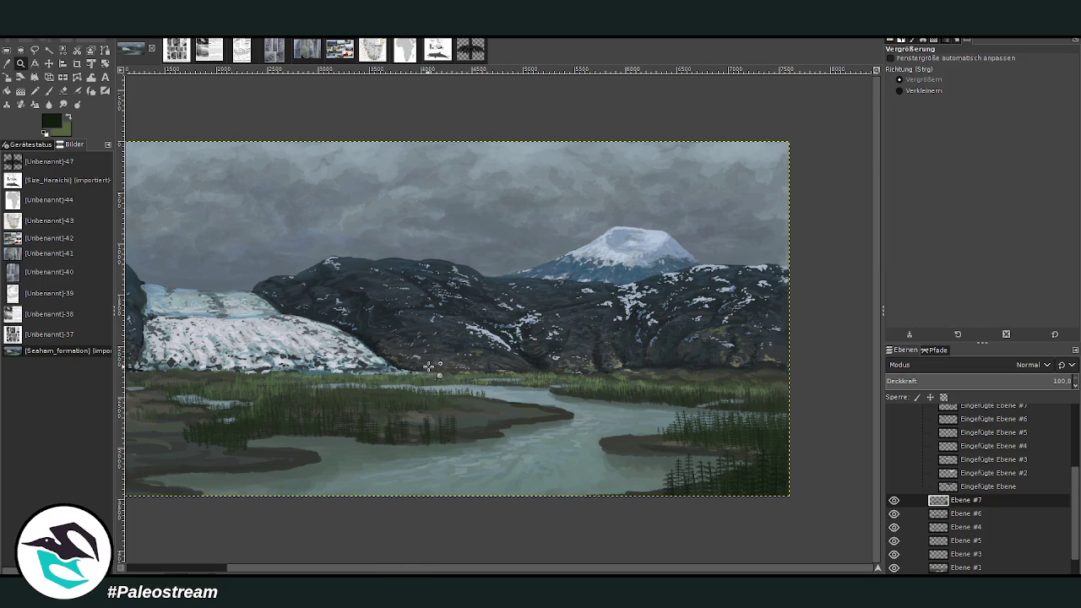
left_click_drag(507, 384, 771, 529)
left_click_drag(428, 221, 757, 486)
scroll(757, 486, "down", 3)
scroll(758, 486, "down", 2)
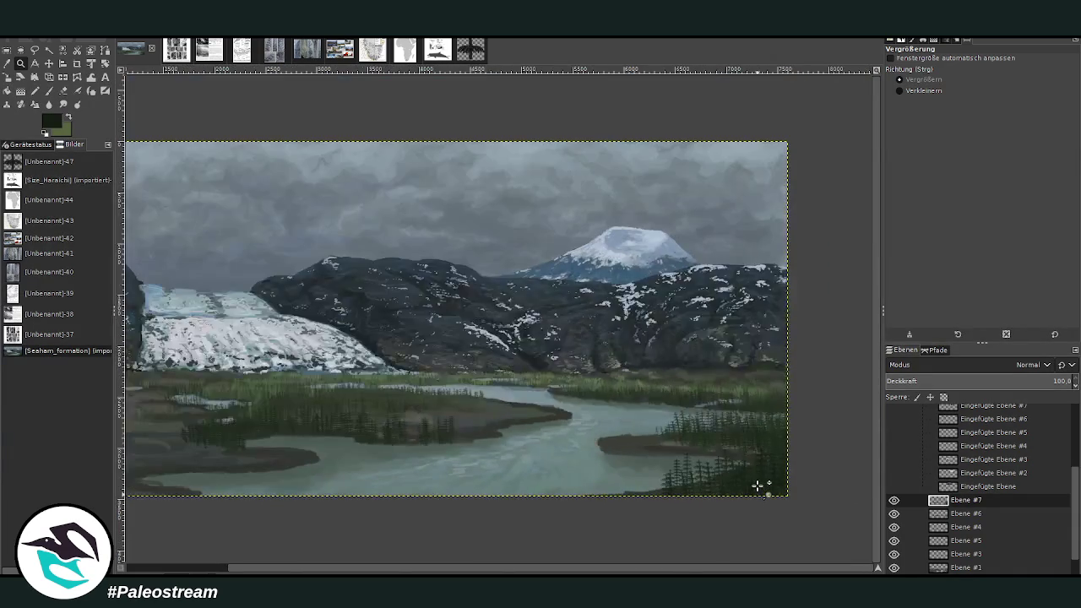
scroll(757, 485, "down", 1)
scroll(758, 486, "down", 1)
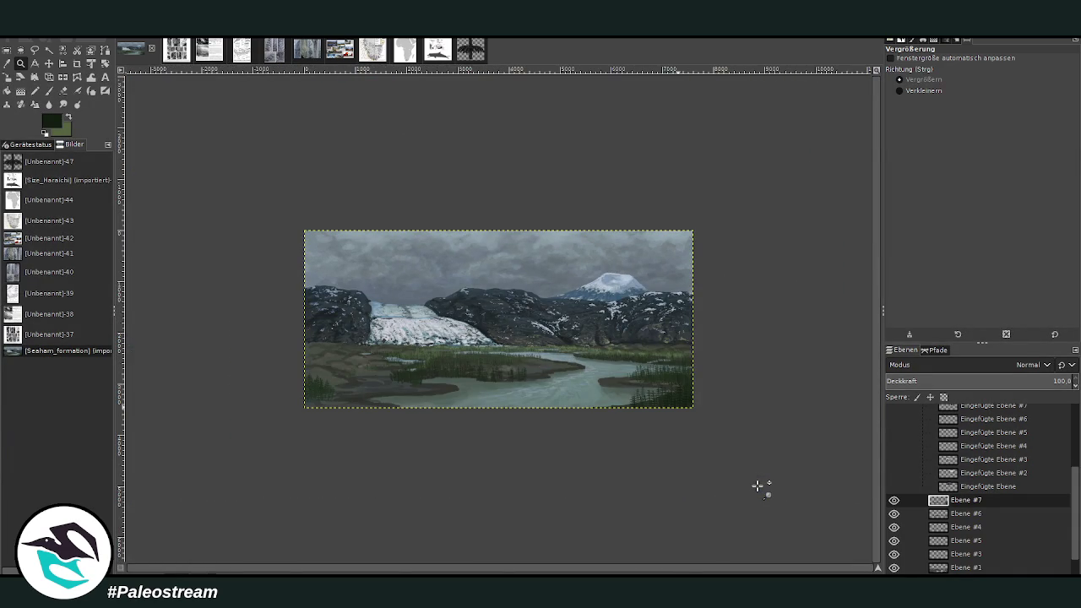
left_click_drag(285, 266, 483, 457)
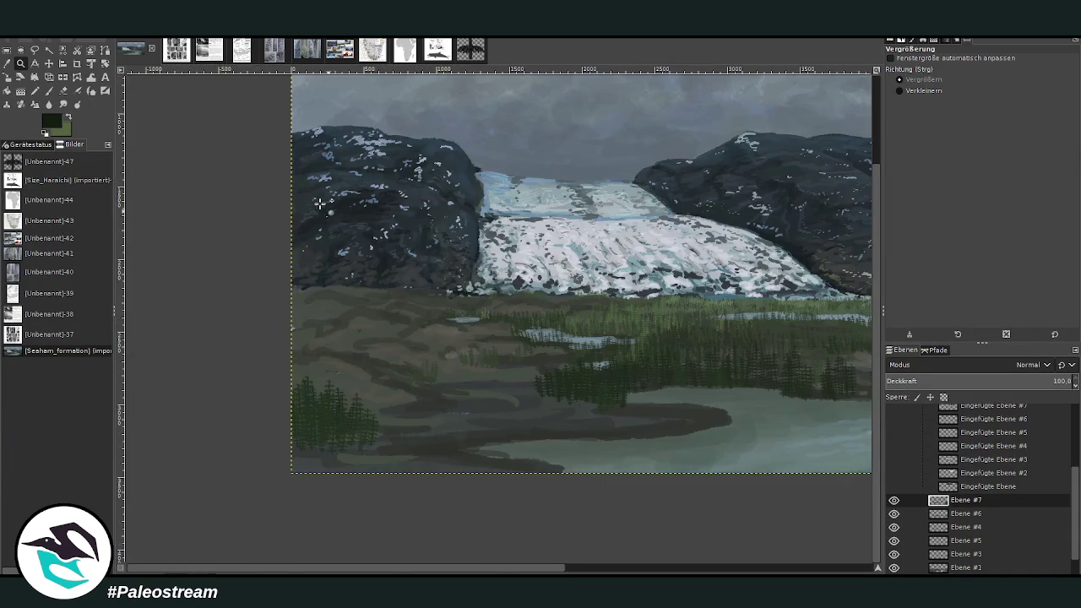
left_click_drag(306, 196, 465, 448)
- With a larger Paintbrush at 80.8 opacity, paint dark green conifers at the bottom-left
left_click(50, 90)
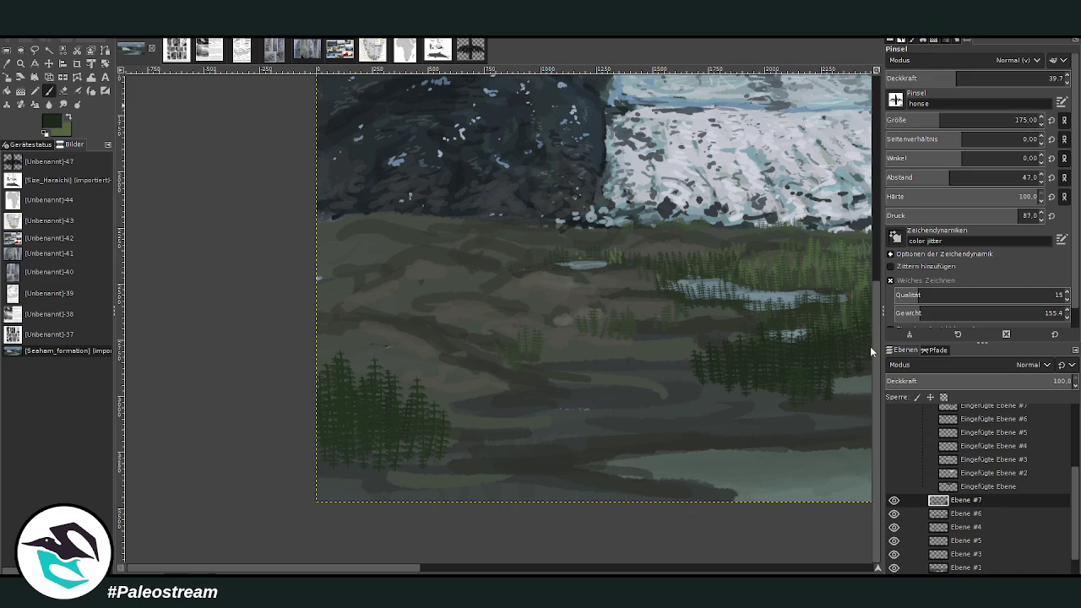
left_click_drag(972, 120, 1016, 120)
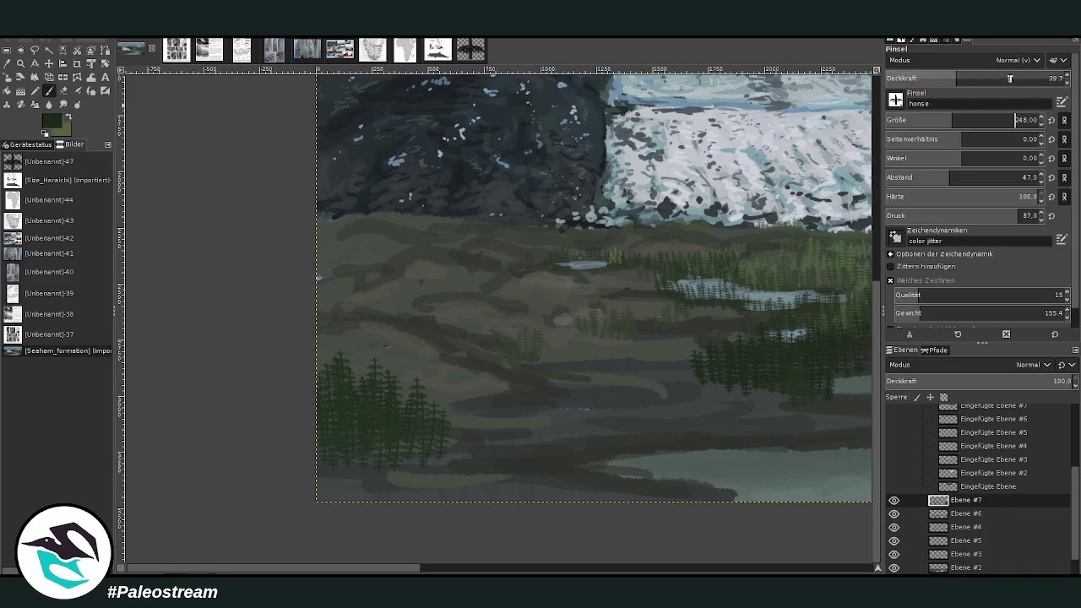
left_click(1008, 79)
mouse_move(370, 470)
left_mouse_down()
mouse_move(357, 454)
mouse_move(337, 495)
mouse_move(374, 448)
mouse_move(384, 475)
left_mouse_up()
left_click_drag(937, 123, 967, 124)
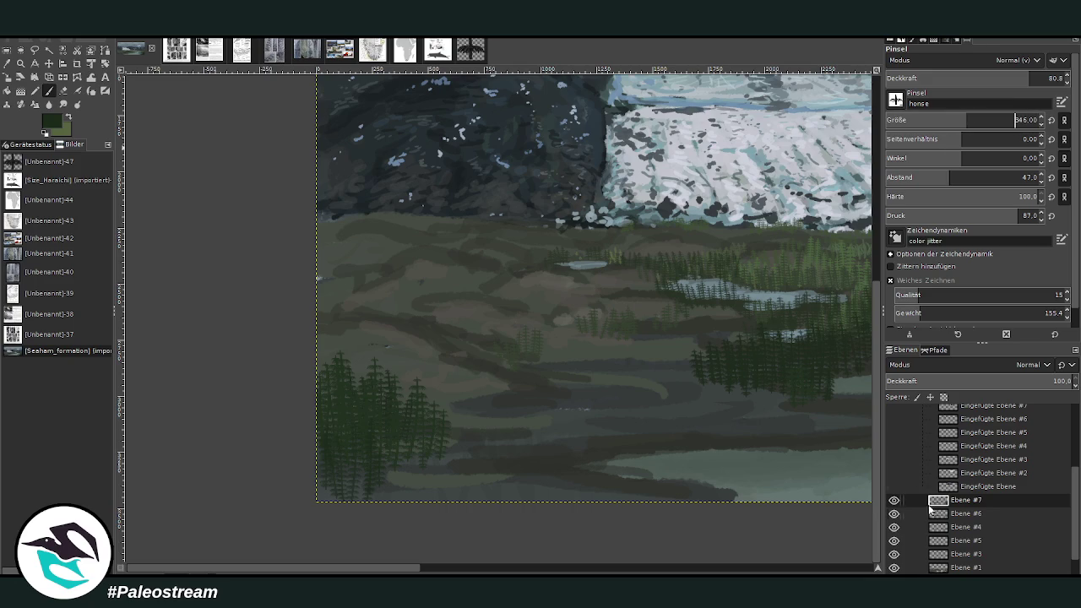
- On new layer Ebene #8, paint tall conifers across the lower-left foreground at size 467
left_click(990, 574)
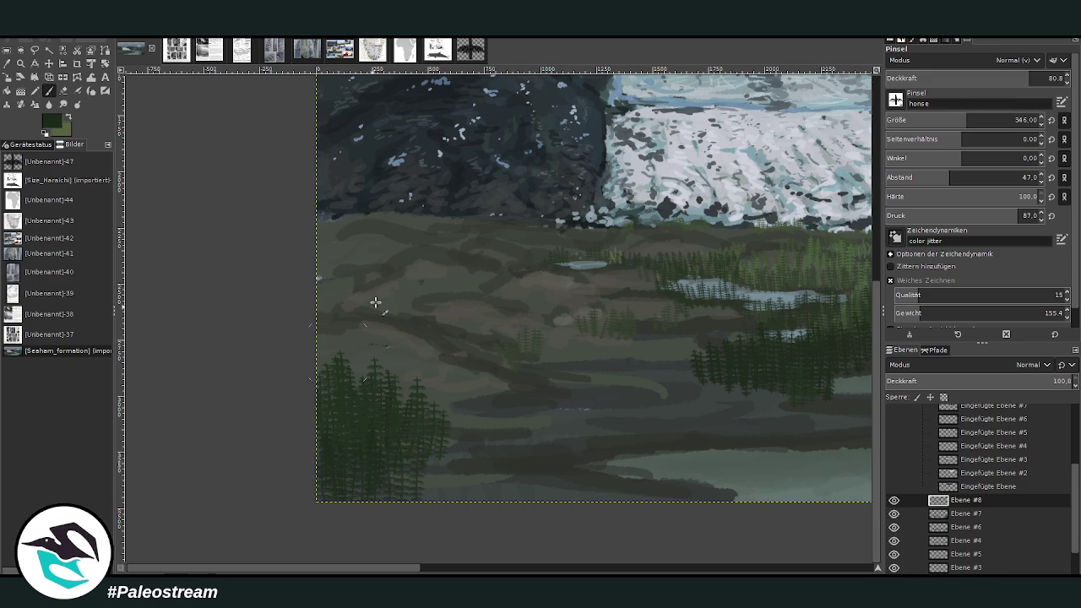
left_click_drag(964, 124, 1015, 124)
mouse_move(423, 515)
left_mouse_down()
mouse_move(415, 400)
mouse_move(473, 495)
mouse_move(490, 361)
left_mouse_up()
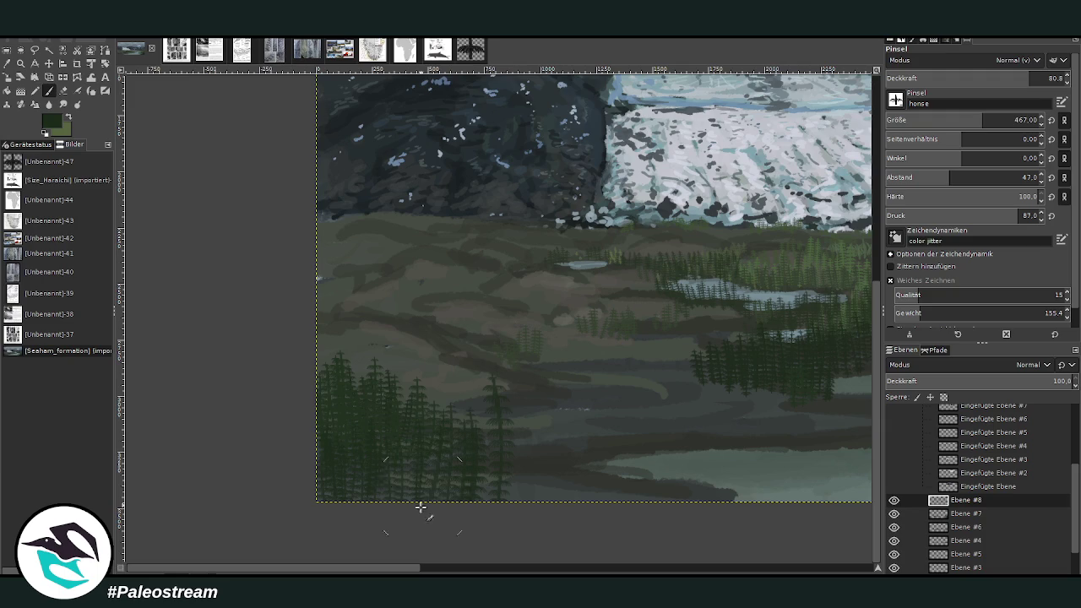
mouse_move(510, 501)
left_mouse_down()
mouse_move(535, 422)
mouse_move(540, 512)
mouse_move(541, 343)
mouse_move(550, 398)
mouse_move(586, 458)
mouse_move(546, 439)
mouse_move(512, 389)
left_mouse_up()
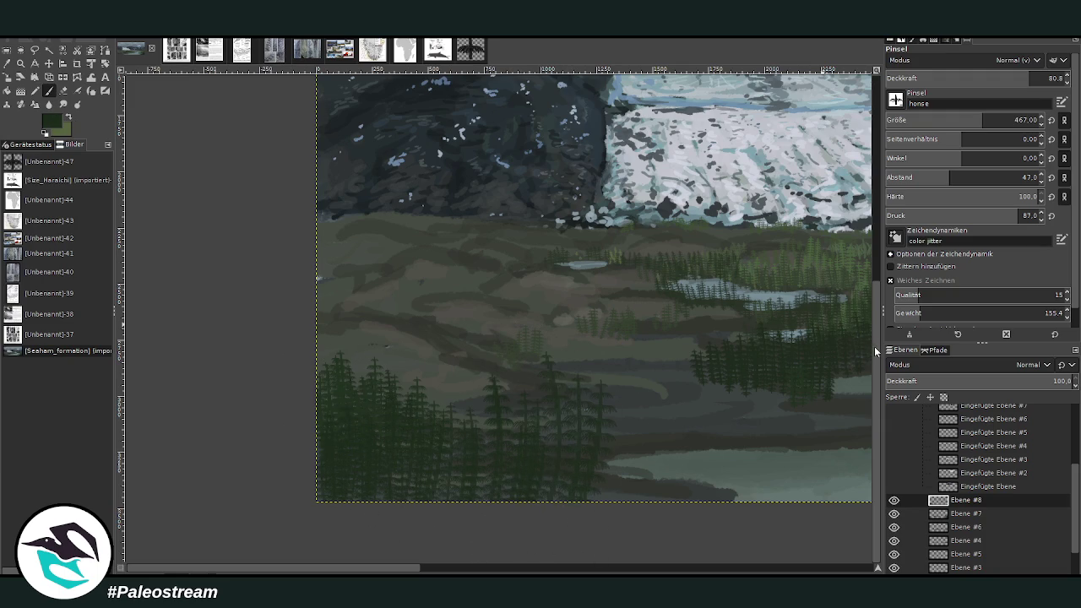
mouse_move(479, 492)
left_mouse_down()
mouse_move(415, 430)
mouse_move(386, 356)
mouse_move(351, 332)
mouse_move(328, 355)
left_mouse_up()
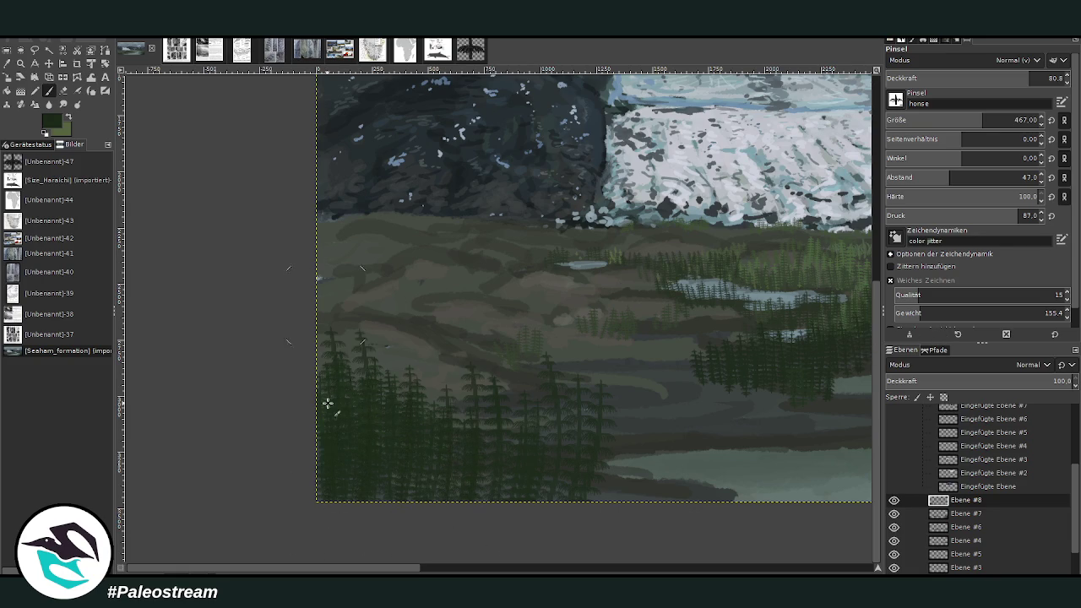
mouse_move(418, 497)
left_mouse_down()
mouse_move(466, 369)
mouse_move(591, 507)
mouse_move(630, 437)
mouse_move(614, 438)
left_mouse_up()
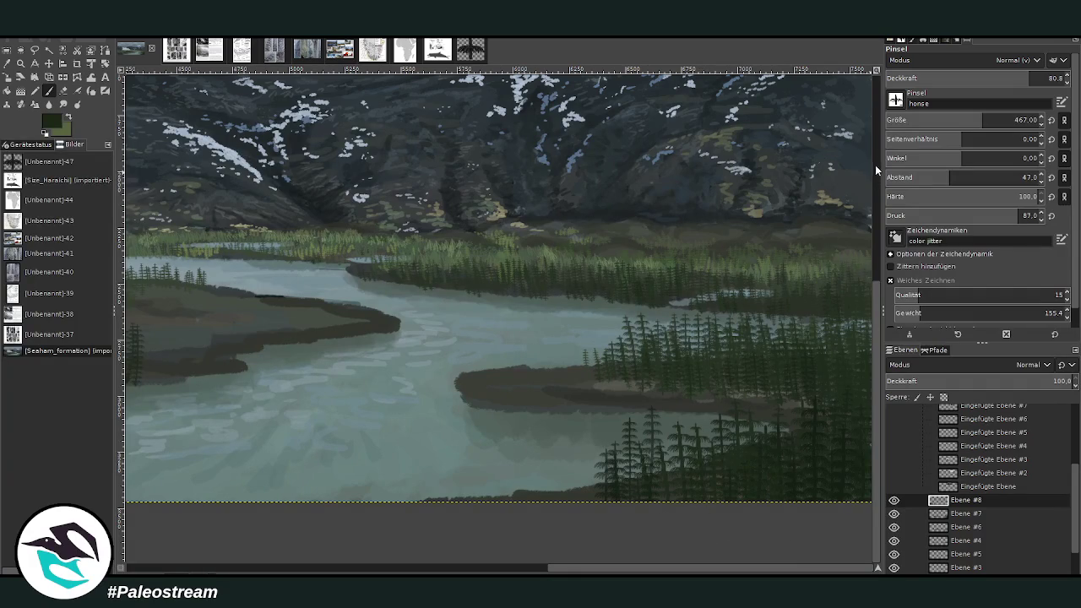
- Reduce the brush to size 213 and opacity 62.1, then fit the whole image in view
left_click_drag(970, 123, 946, 120)
left_click(986, 78)
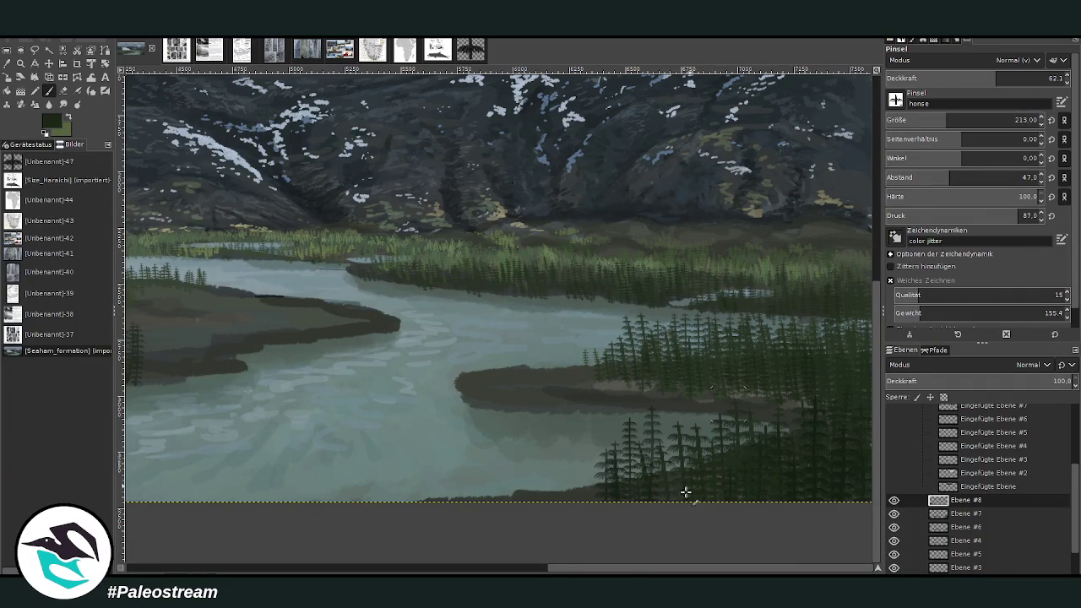
scroll(382, 355, "left", 10)
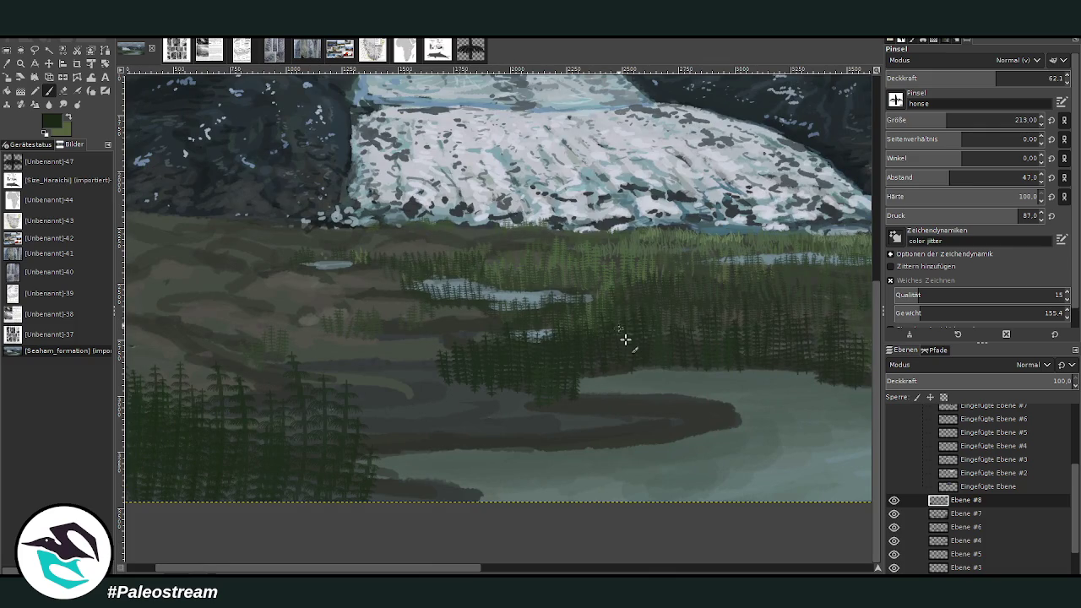
key("shift+ctrl+j")
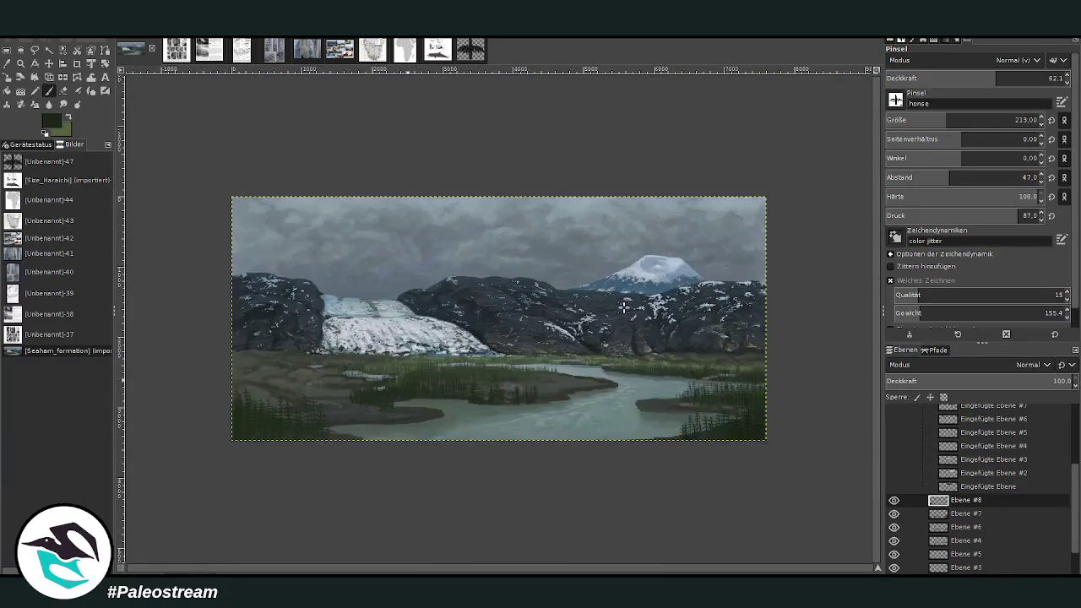
- Zoom in on the mountains and river
left_click(20, 64)
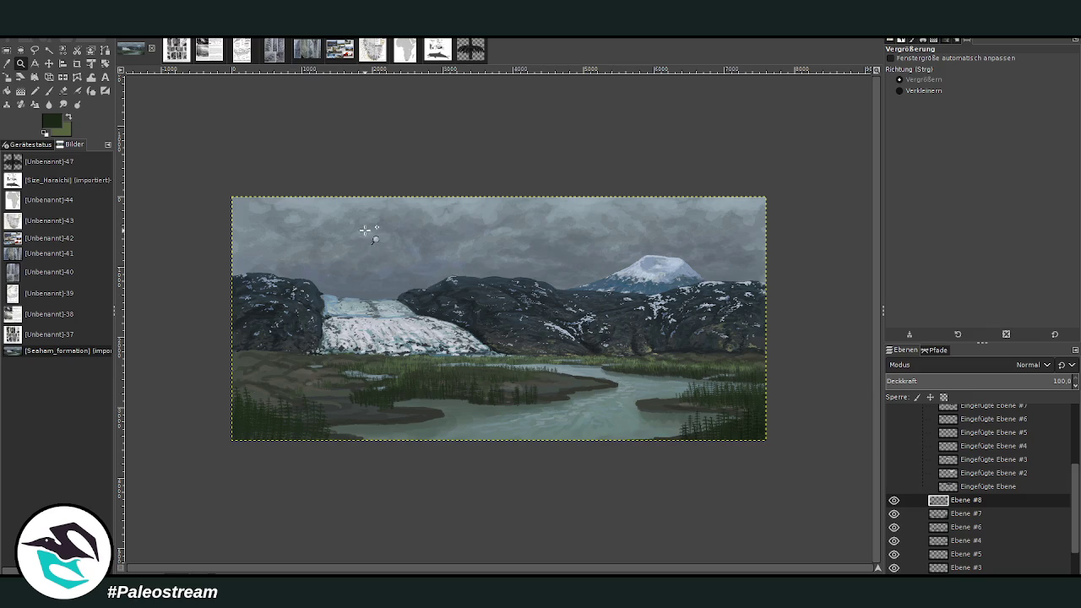
left_click(667, 329)
left_click(699, 440)
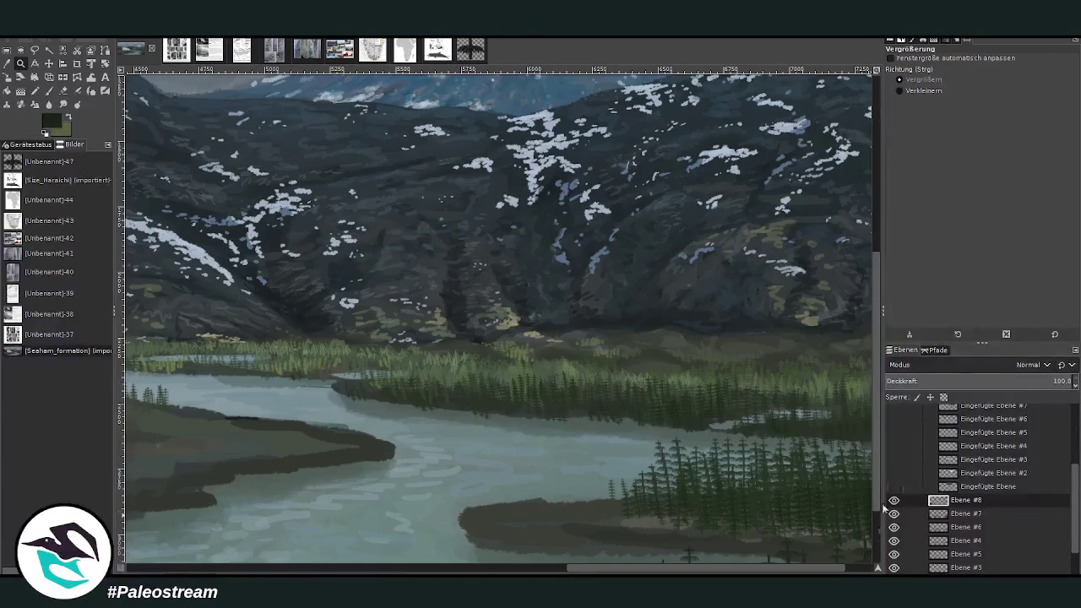
scroll(1073, 515, "down", 2)
- Add layer Ebene #9 above Ebene #1 and sample the grass's olive green for the Paintbrush
left_click(966, 541)
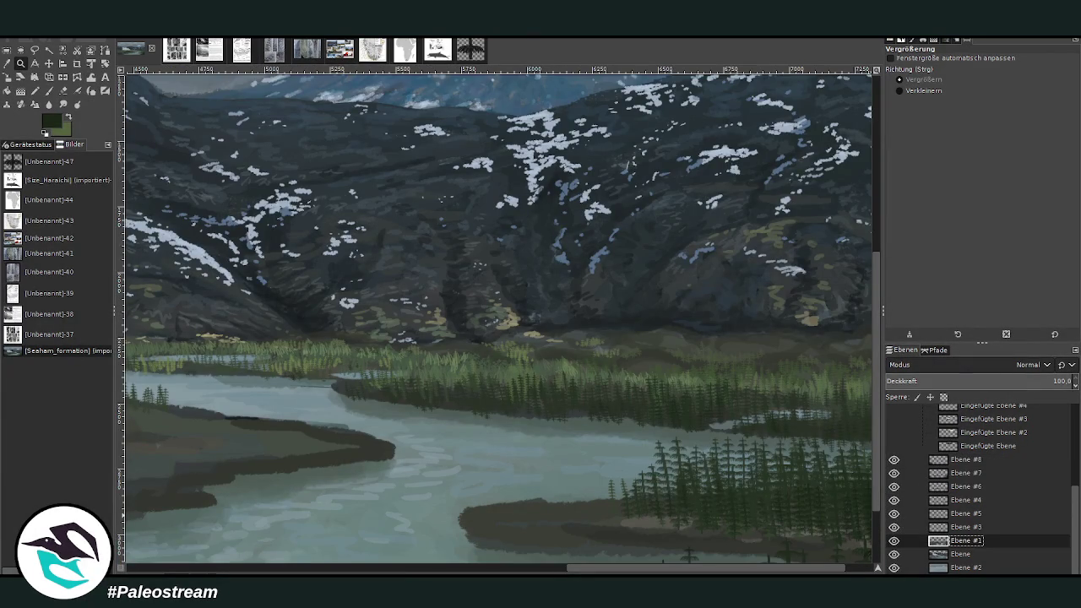
key("shift+ctrl+n")
key("o")
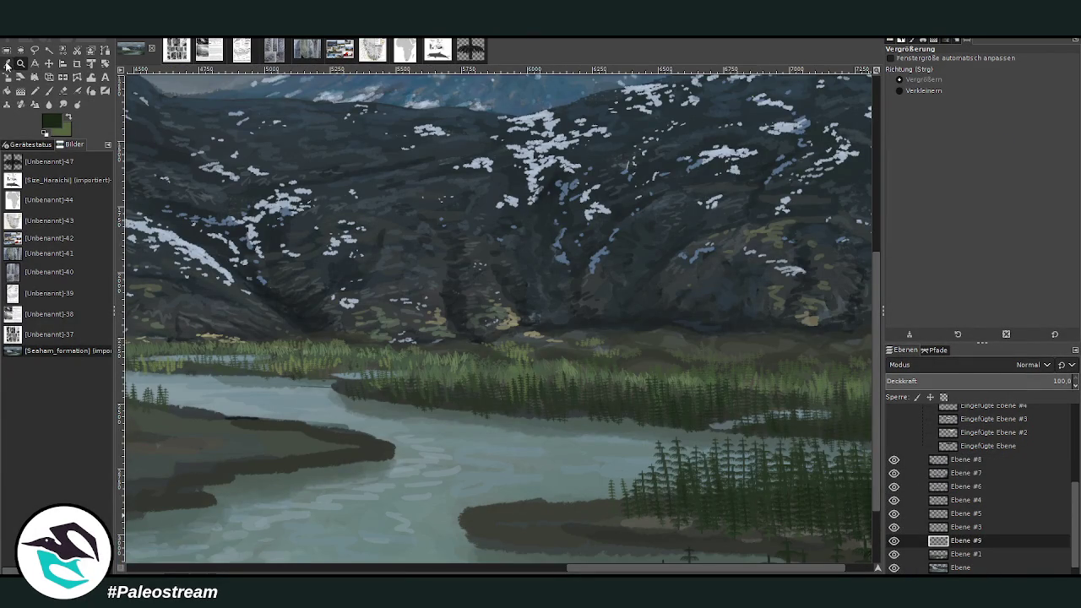
left_click(700, 376)
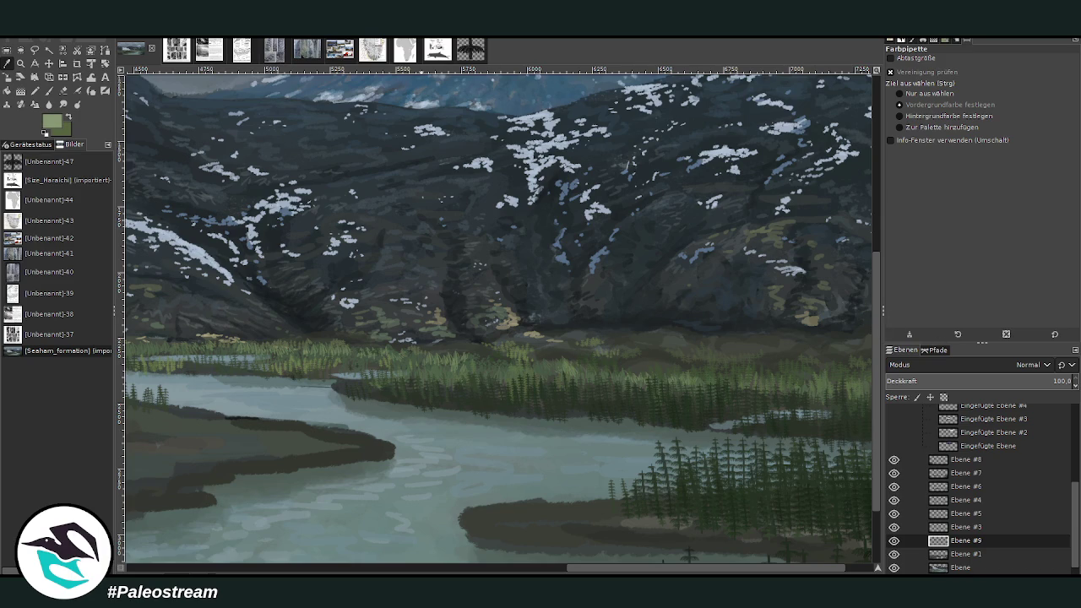
key("p")
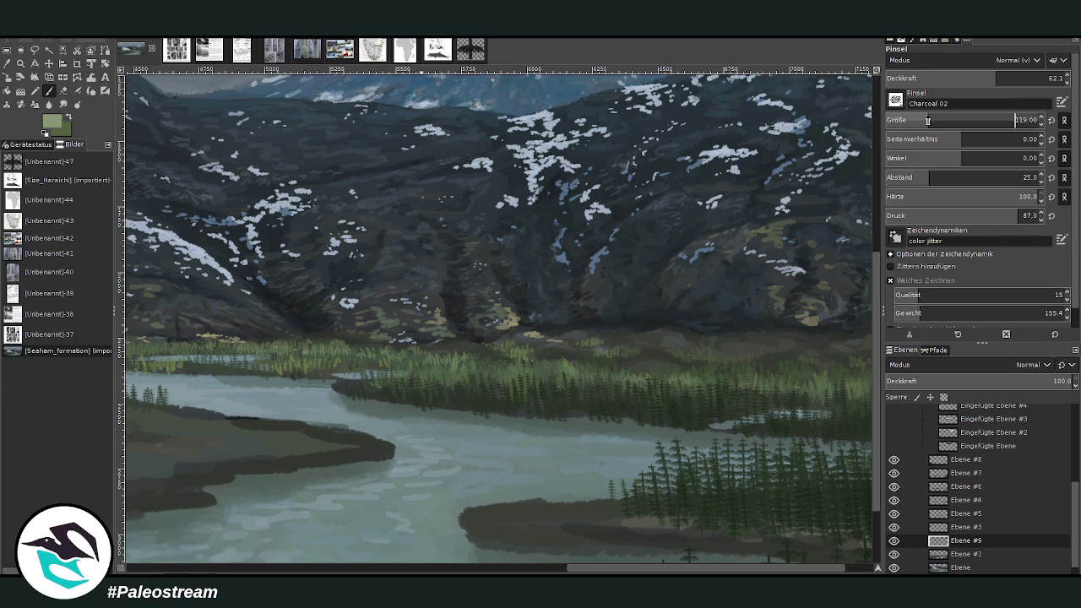
- Paint light green-beige highlight strokes on the meadow below the snowy mountains
left_click_drag(1014, 78, 964, 76)
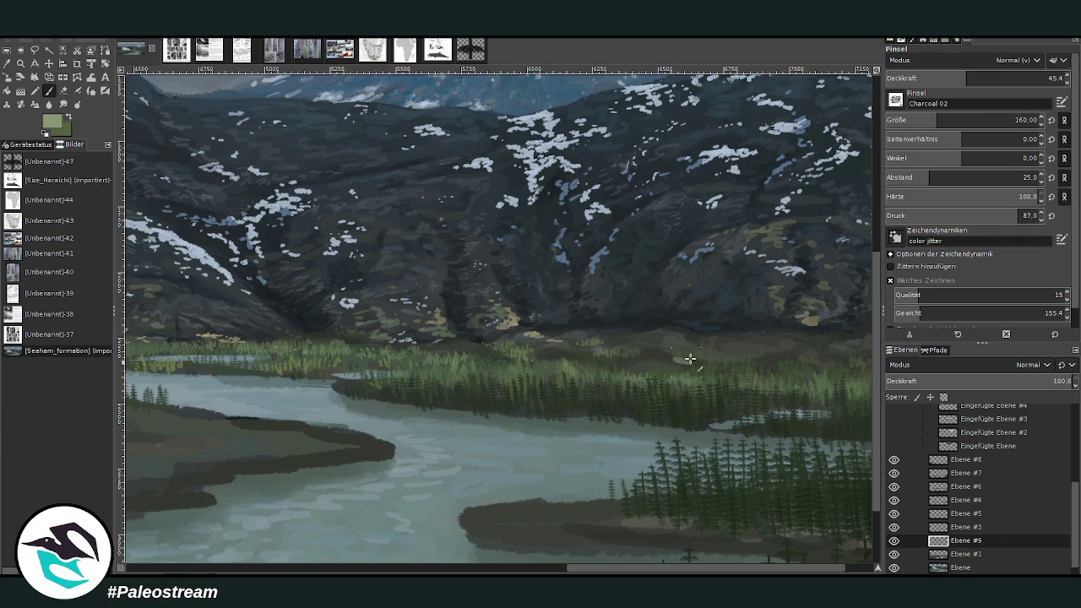
scroll(862, 550, "right", 2)
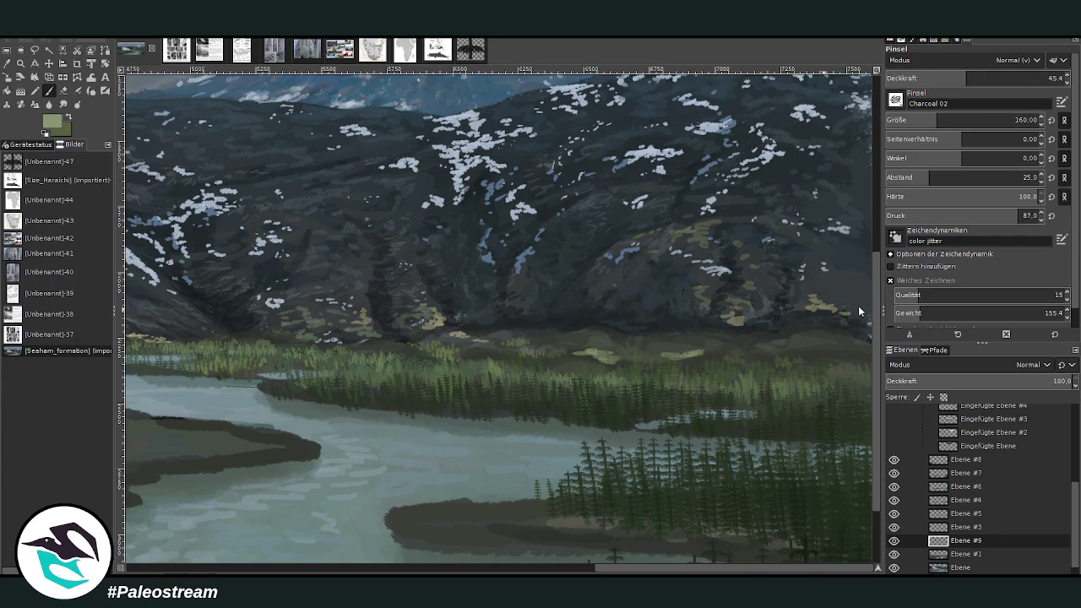
mouse_move(722, 351)
left_mouse_down()
mouse_move(695, 346)
mouse_move(777, 360)
mouse_move(735, 354)
left_mouse_up()
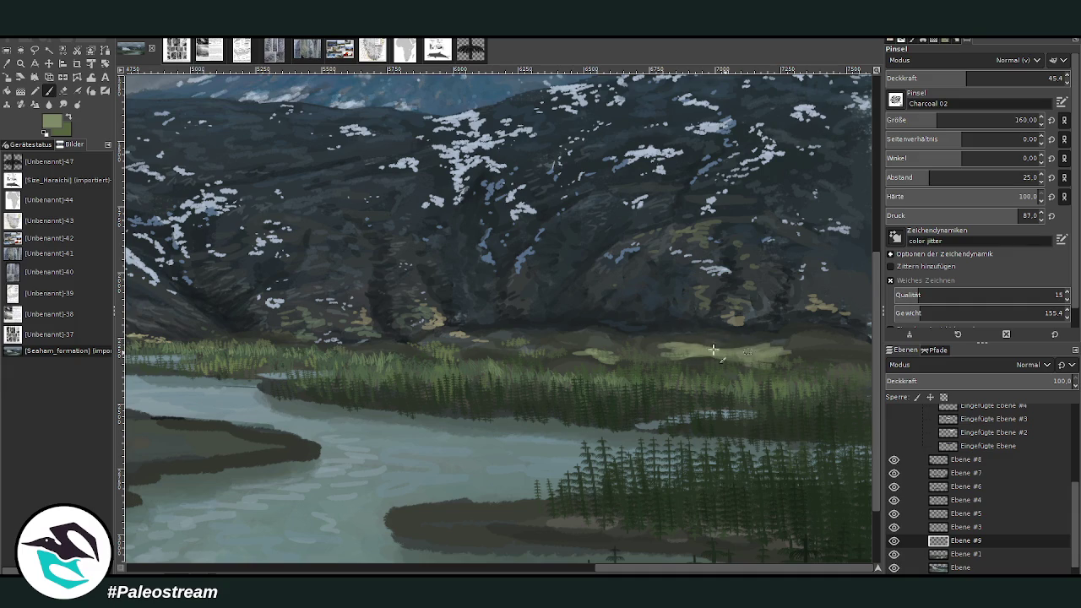
mouse_move(583, 352)
left_mouse_down()
mouse_move(853, 345)
mouse_move(751, 337)
left_mouse_up()
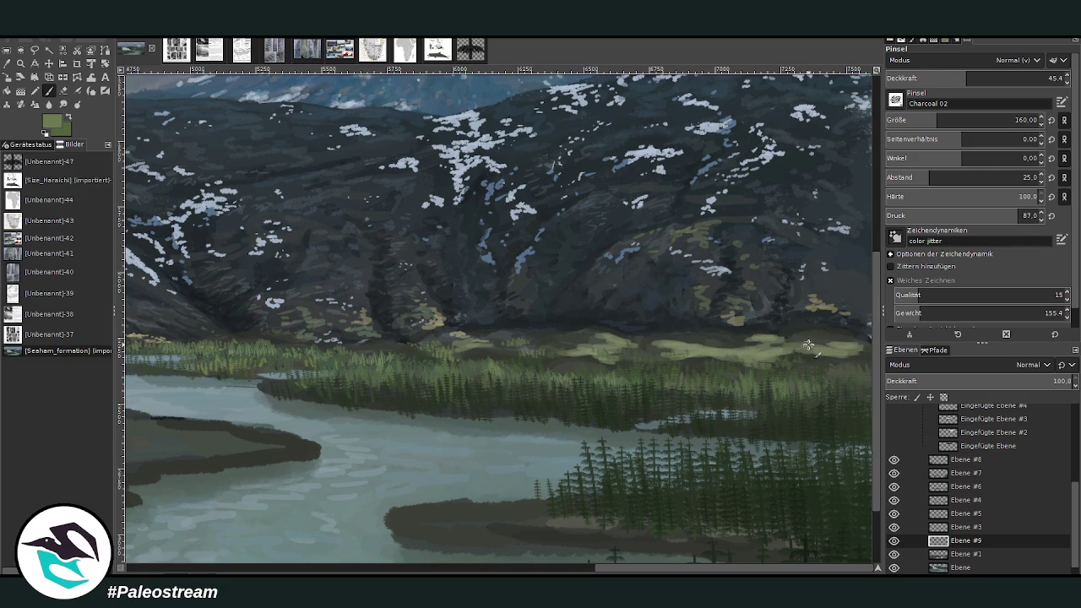
- At opacity 36, brighten and widen the meadow highlights from right to left
left_click(950, 82)
mouse_move(814, 353)
left_mouse_down()
mouse_move(856, 354)
mouse_move(793, 340)
mouse_move(820, 333)
mouse_move(733, 345)
mouse_move(675, 337)
mouse_move(693, 360)
left_mouse_up()
mouse_move(592, 357)
left_mouse_down()
mouse_move(481, 353)
mouse_move(558, 347)
mouse_move(523, 330)
mouse_move(679, 351)
mouse_move(783, 336)
left_mouse_up()
scroll(680, 524, "left", 5)
- Paint light green patches across the meadow near the glacier
scroll(757, 421, "left", 20)
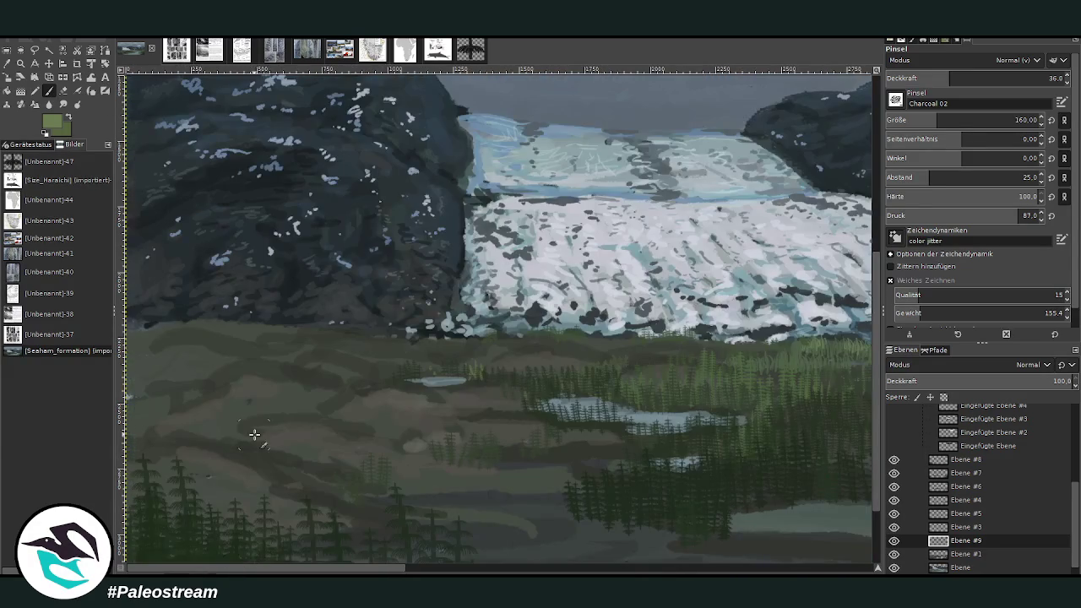
mouse_move(356, 393)
left_mouse_down()
mouse_move(292, 364)
mouse_move(320, 362)
mouse_move(288, 362)
mouse_move(396, 348)
mouse_move(409, 359)
left_mouse_up()
mouse_move(503, 351)
left_mouse_down()
mouse_move(574, 355)
mouse_move(451, 363)
mouse_move(406, 340)
mouse_move(283, 336)
left_mouse_up()
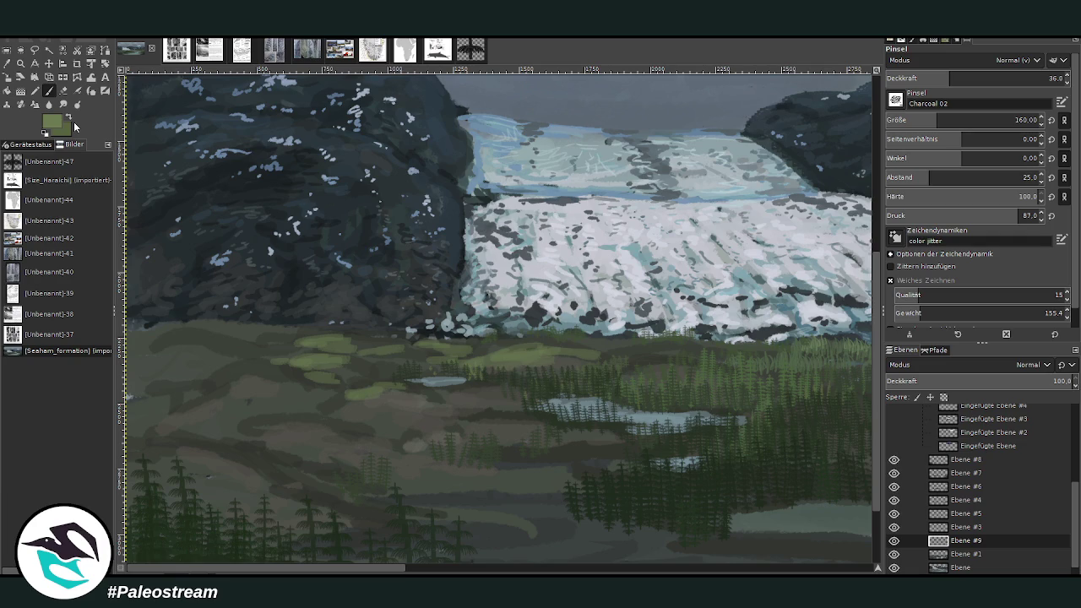
- Choose a darker green and, at opacity 62.1, paint a band along the meadow's top edge
left_click(864, 327, "ctrl")
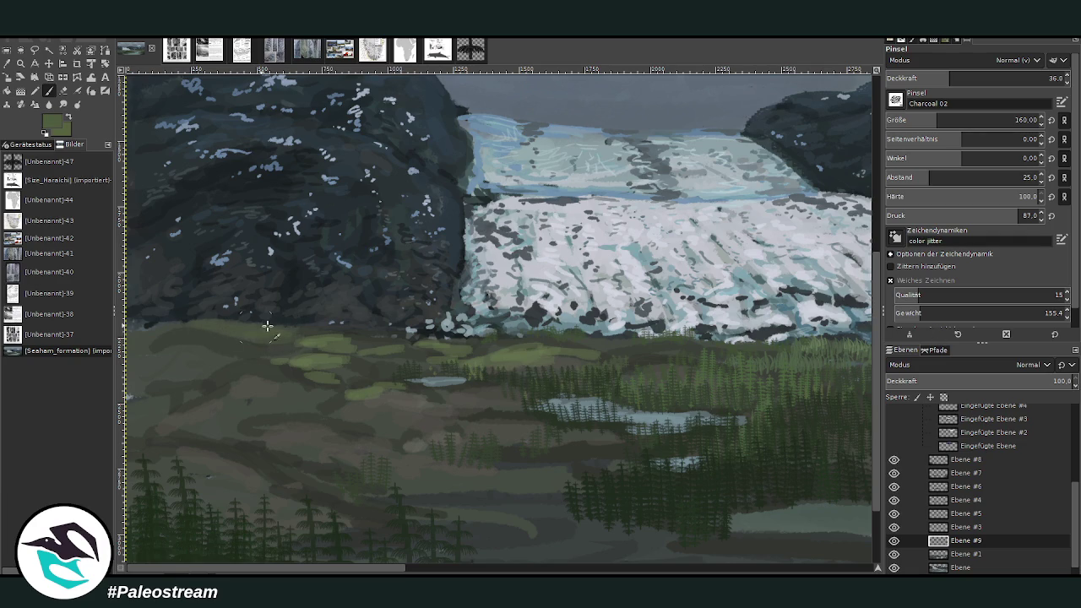
left_click_drag(955, 79, 999, 80)
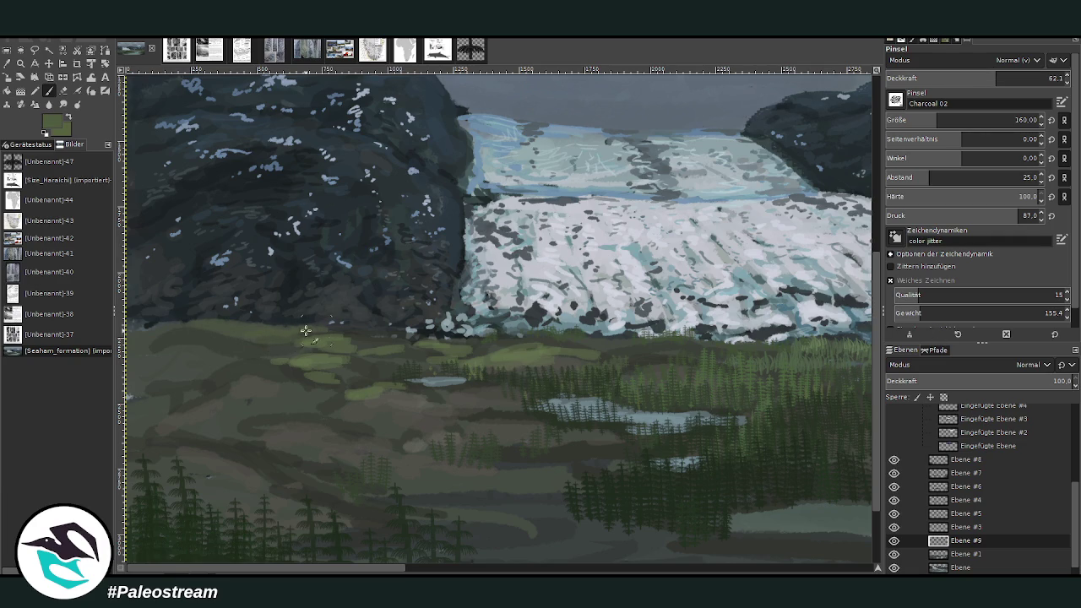
left_click_drag(224, 328, 140, 329)
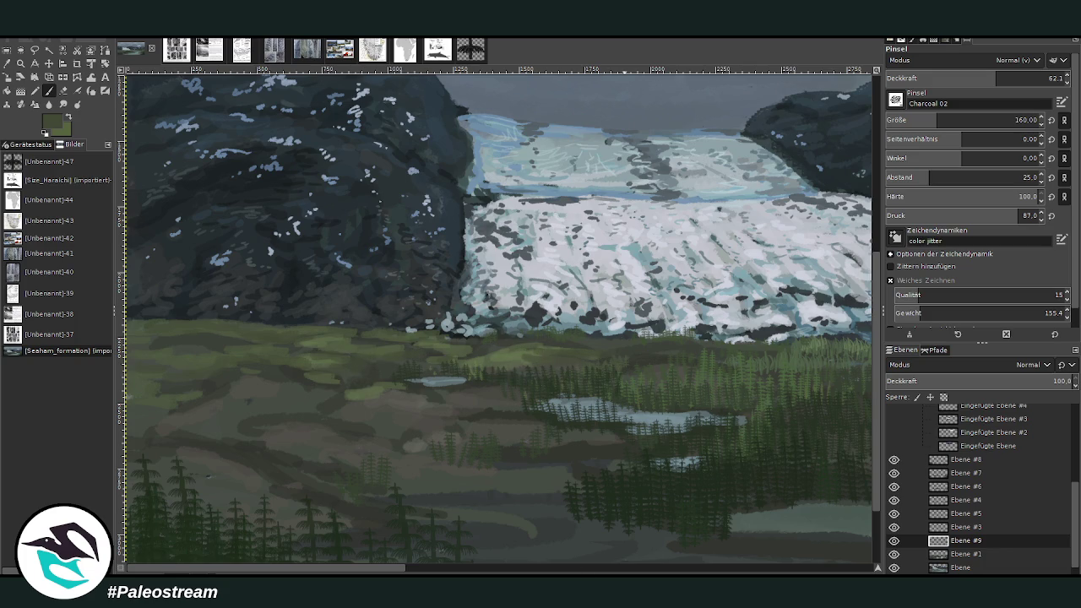
scroll(732, 266, "right", 8)
scroll(731, 266, "right", 1)
scroll(732, 266, "right", 1)
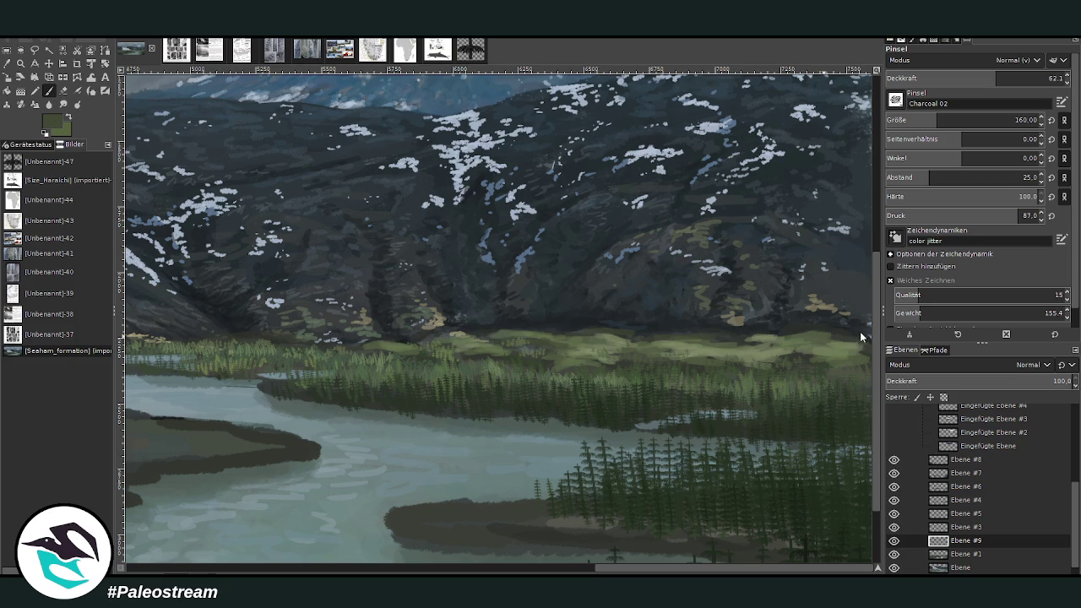
- Lower brush opacity to 48.3 and zoom into the meadow below the right mountains
left_click(971, 77)
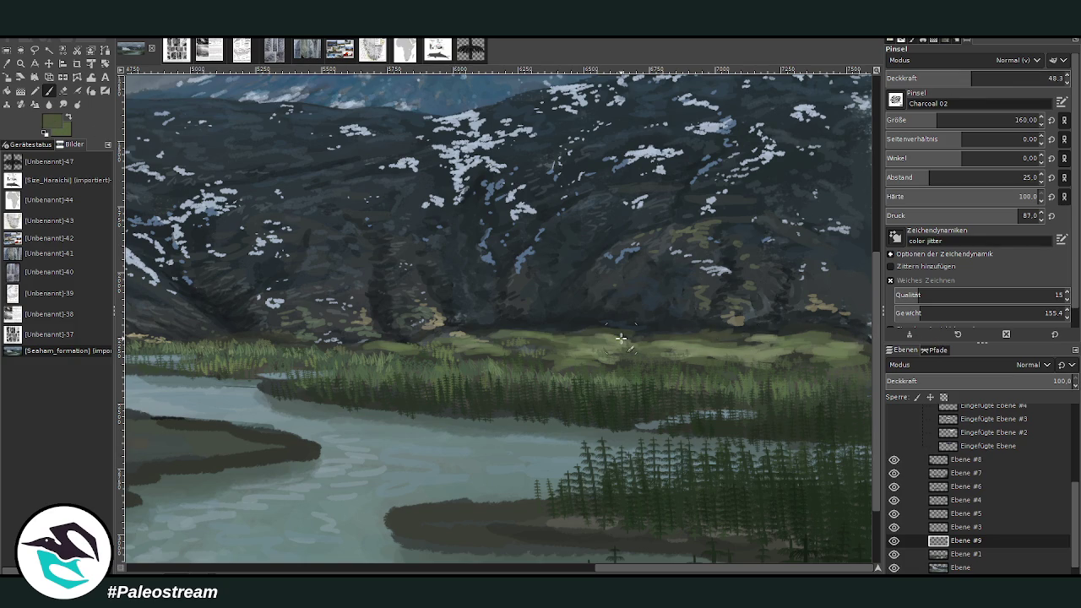
scroll(621, 338, "down", 4)
scroll(621, 338, "down", 1)
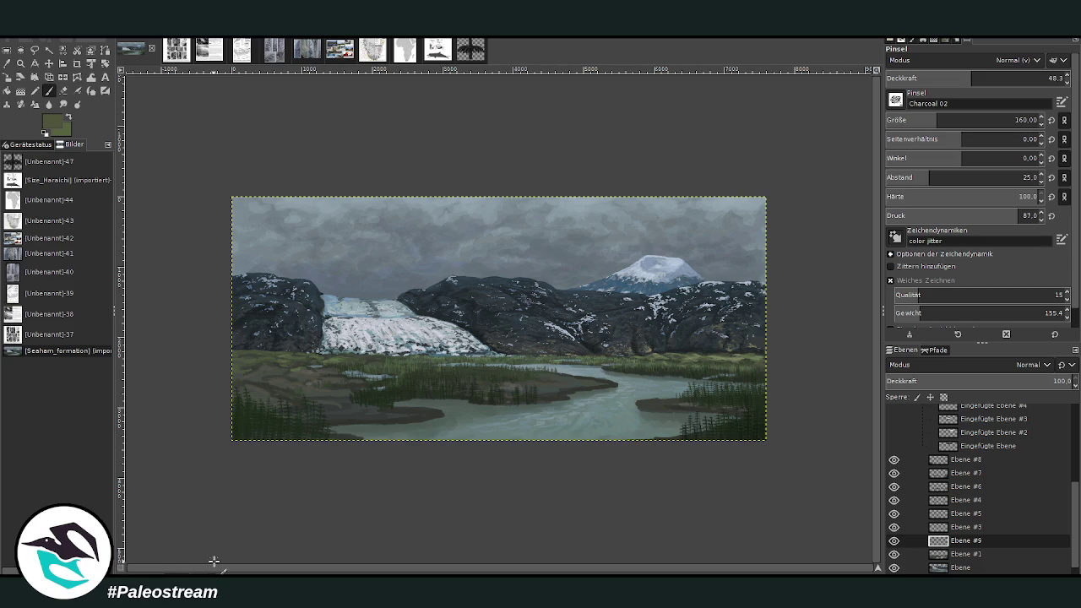
key("z")
left_click_drag(599, 266, 784, 442)
mouse_move(323, 127)
left_mouse_down()
mouse_move(374, 156)
mouse_move(639, 483)
left_mouse_up()
- Sample a lighter meadow green and paint sunlit strokes at opacity 48.6, then zoom out
key("o")
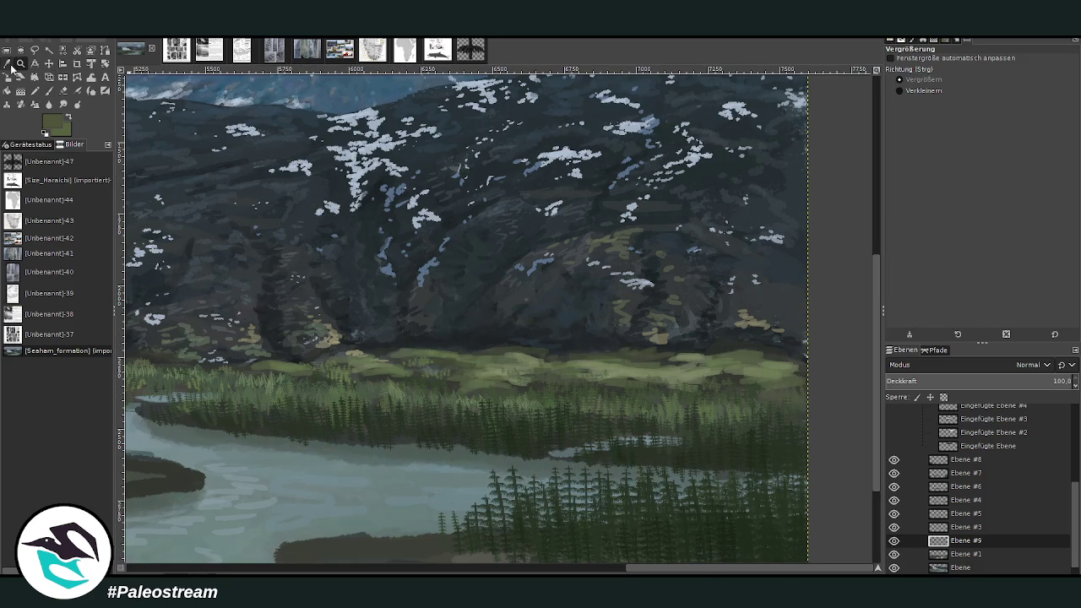
left_click(646, 346)
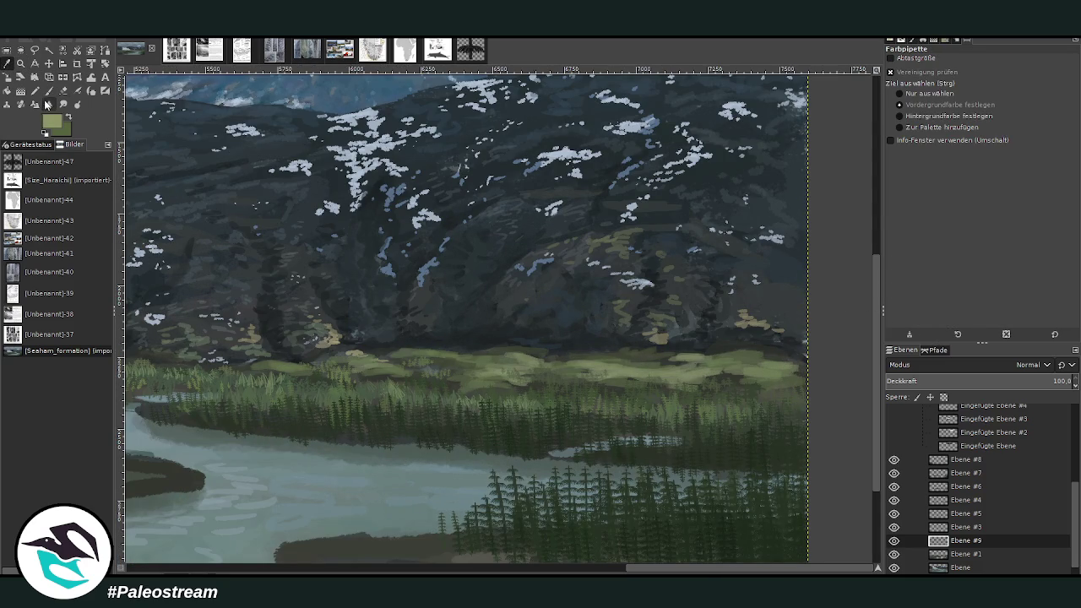
key("p")
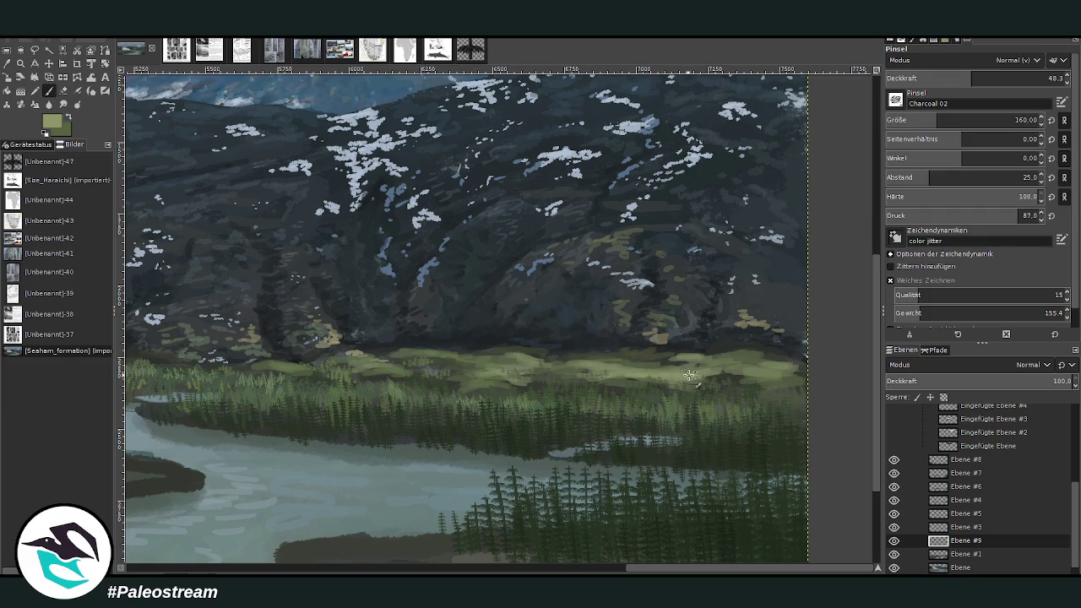
left_click_drag(716, 374, 756, 376)
key("greater")
key("greater")
key("greater")
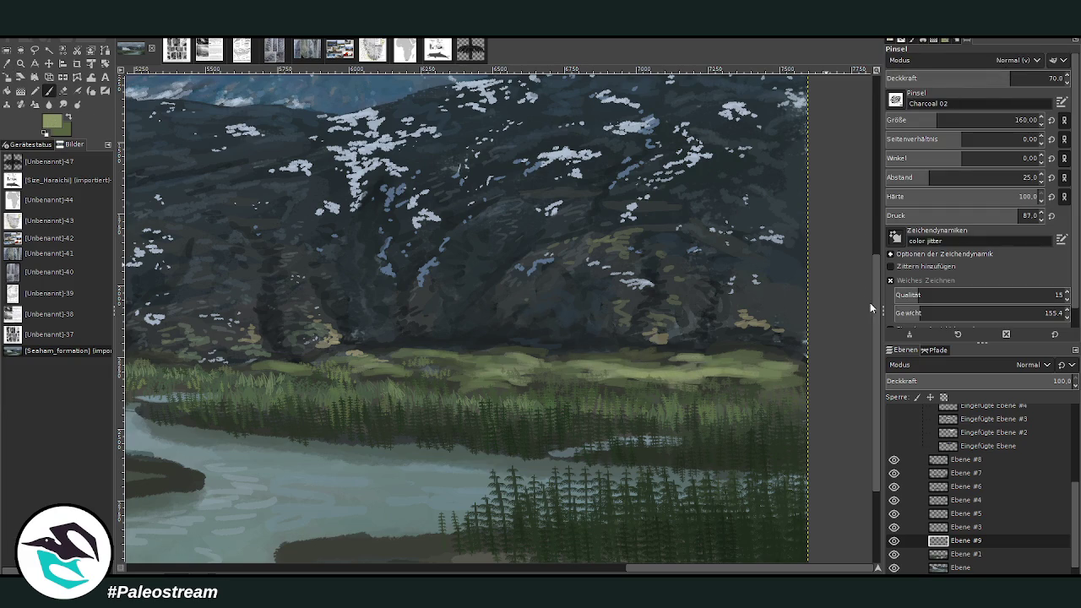
left_click(973, 78)
mouse_move(739, 377)
left_mouse_down()
mouse_move(808, 379)
mouse_move(589, 374)
left_mouse_up()
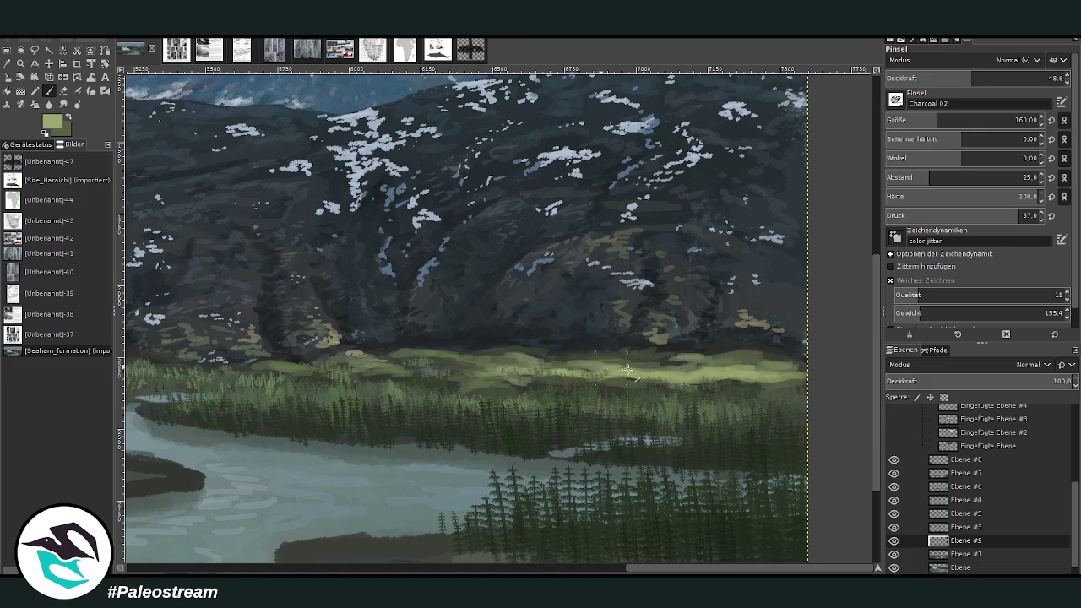
left_click_drag(376, 370, 407, 380)
key("minus")
key("minus")
key("minus")
key("minus")
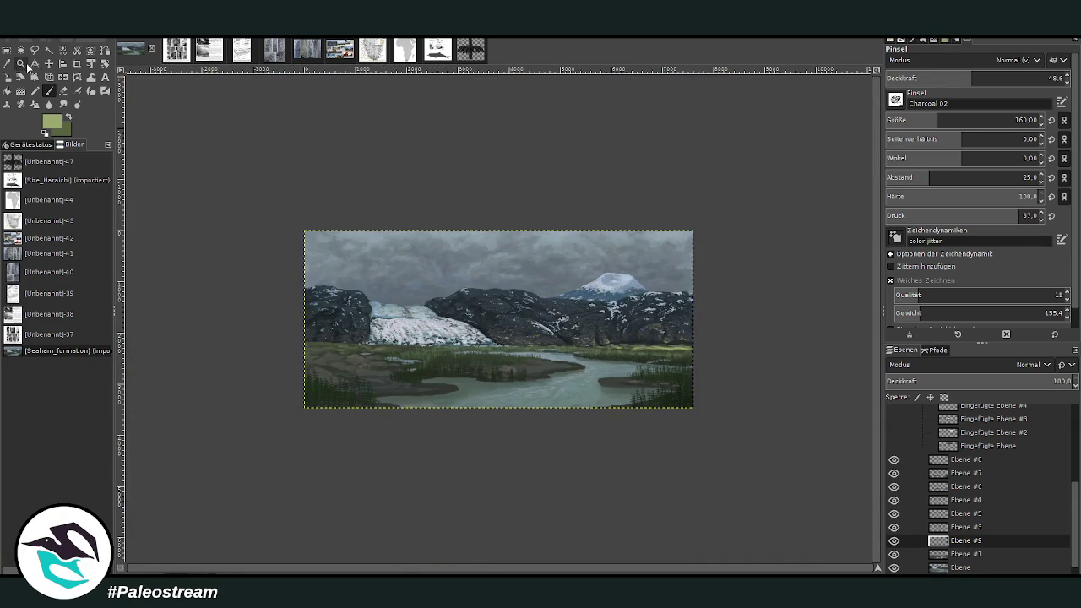
- Zoom into the glacier meadow and paint faint light green along its edge at opacity 29.7
left_click(20, 63)
left_click_drag(349, 278, 502, 433)
left_click(625, 453)
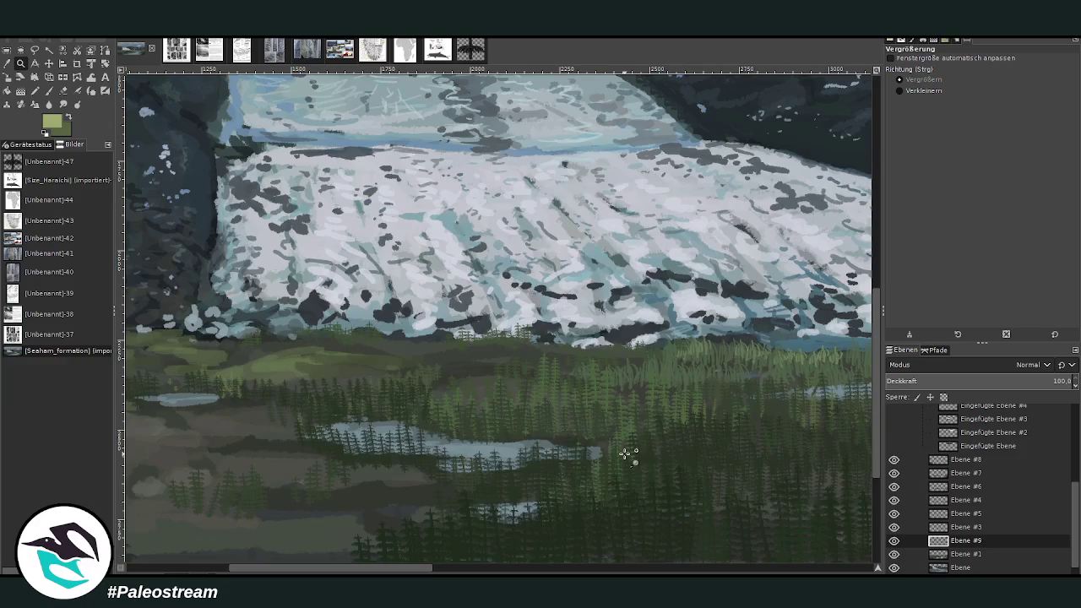
left_click(48, 91)
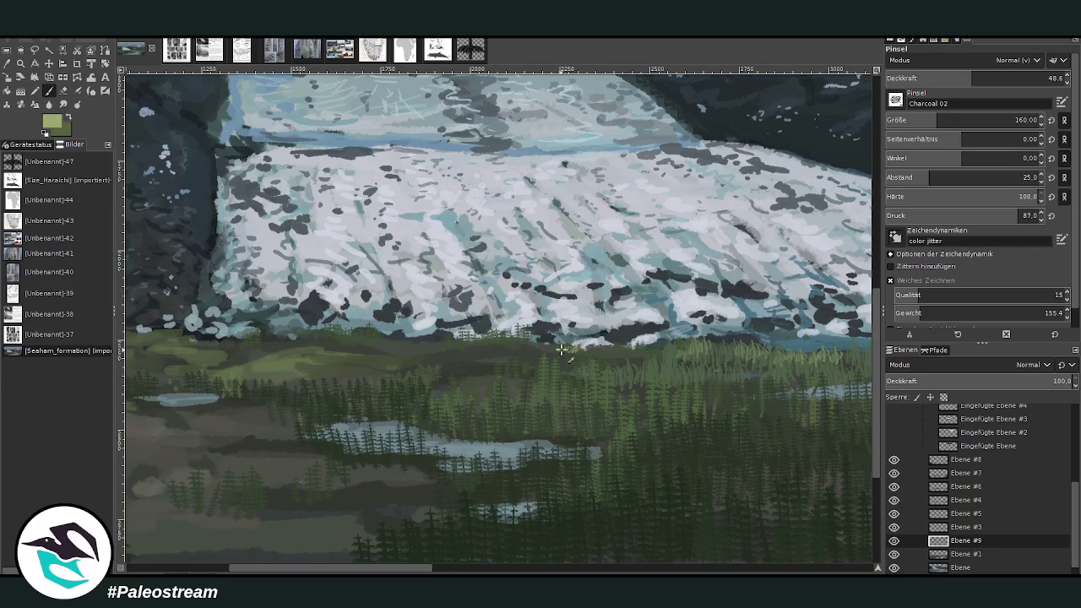
left_click_drag(543, 350, 405, 348)
left_click_drag(972, 78, 939, 77)
left_click_drag(589, 338, 428, 351)
- Zoom out, magnify the central part of the painting, and select the base layer Ebene
key("shift+ctrl+j")
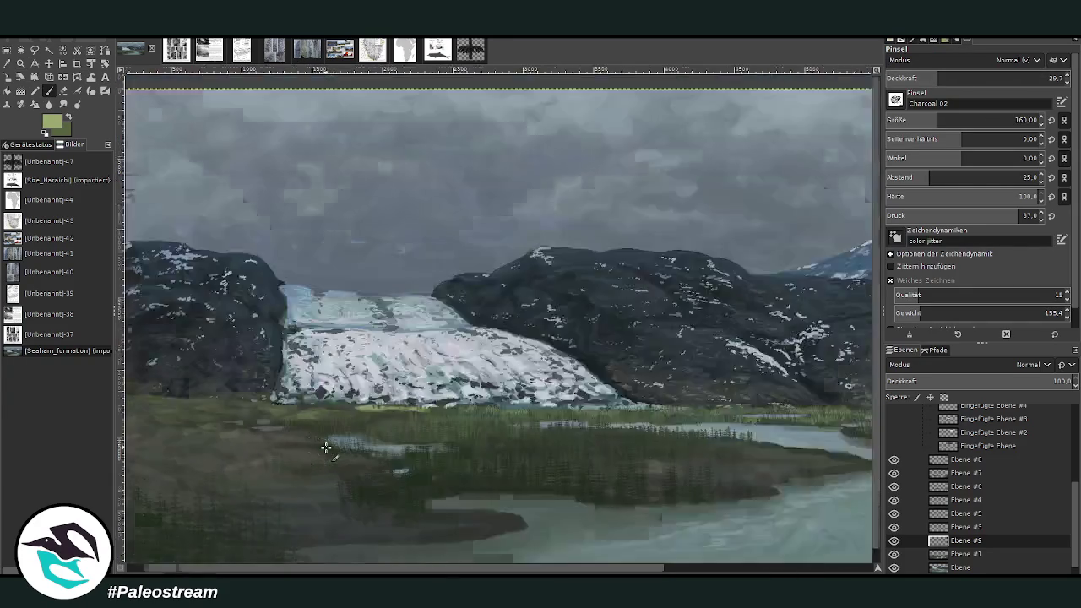
key("minus")
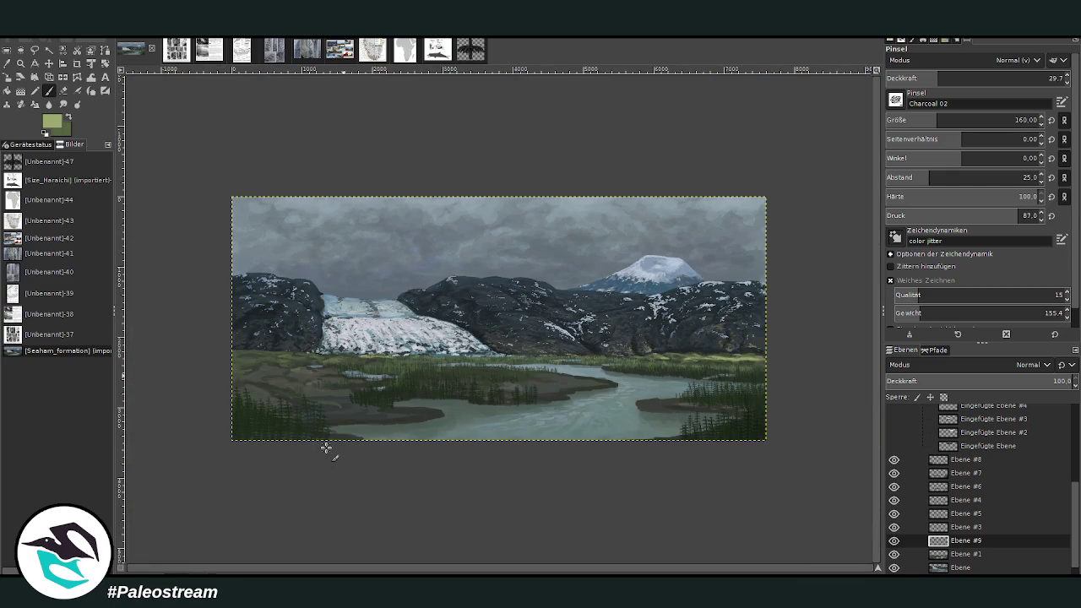
key("z")
left_click_drag(212, 169, 572, 446)
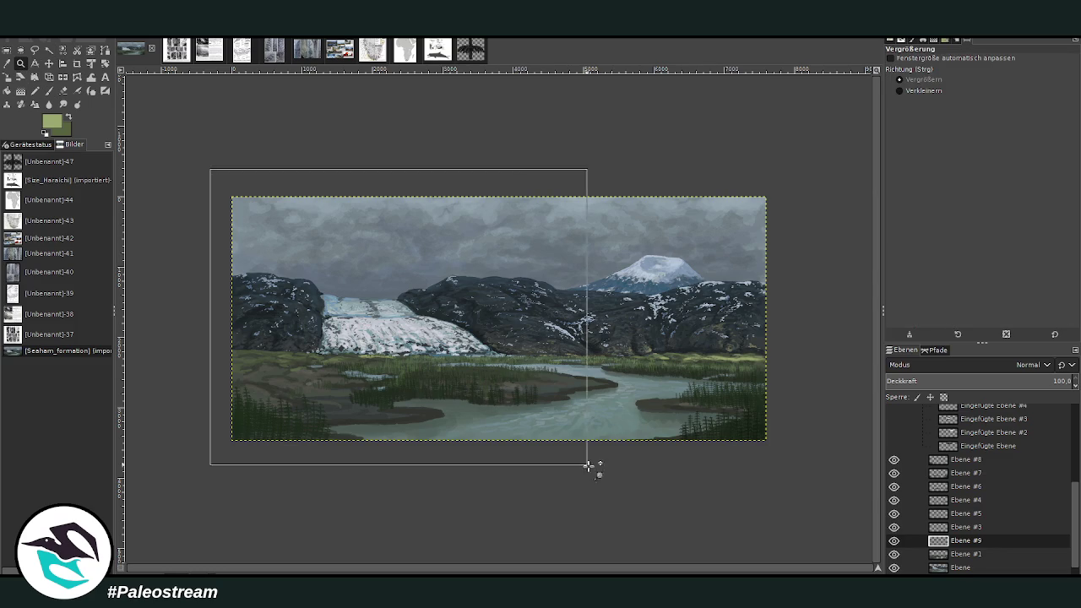
scroll(490, 567, "right", 5)
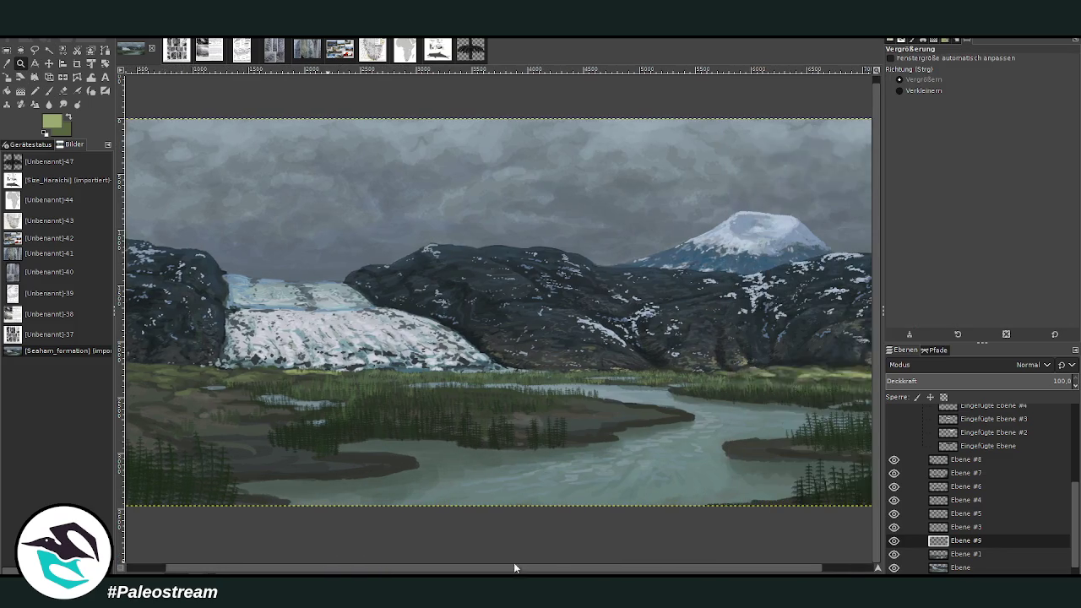
scroll(946, 538, "down", 1)
left_click(965, 551)
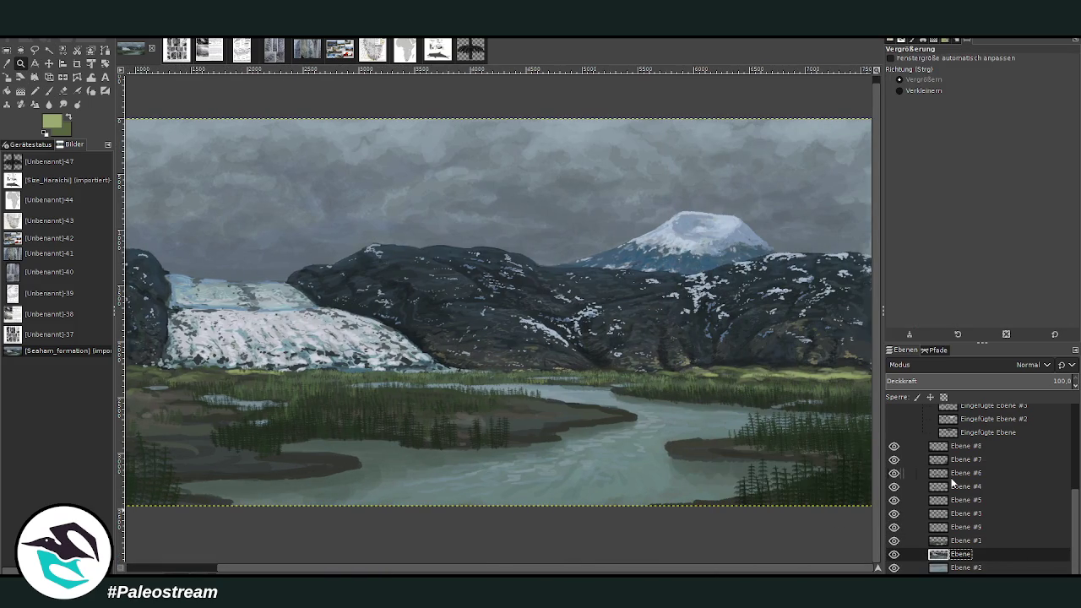
- Zoom into the river and sample a grey-blue from the water for the Paintbrush
left_click_drag(380, 225, 648, 492)
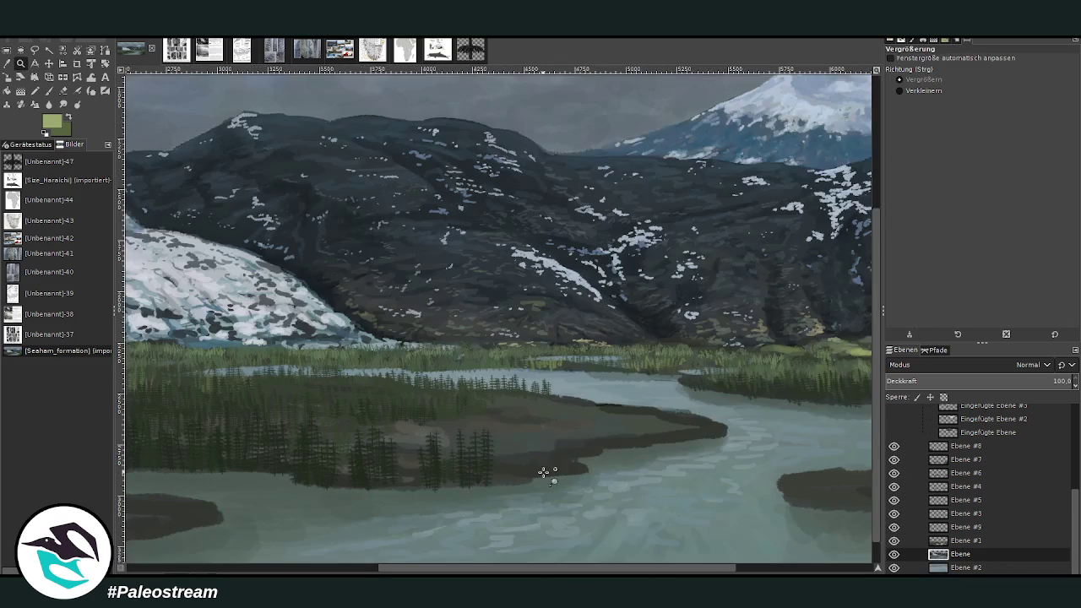
left_click(8, 63)
left_click(554, 354)
left_click(49, 90)
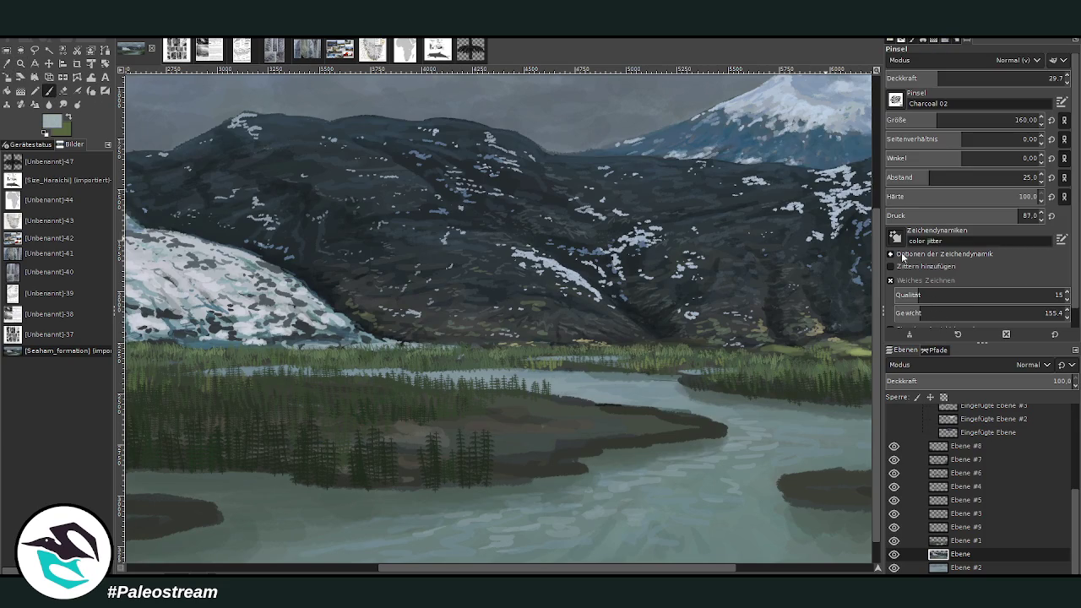
- Paint pale water along the shoreline at size 314, opacity 45.1 then 30.9, and zoom out
left_click(961, 119)
left_click(967, 78)
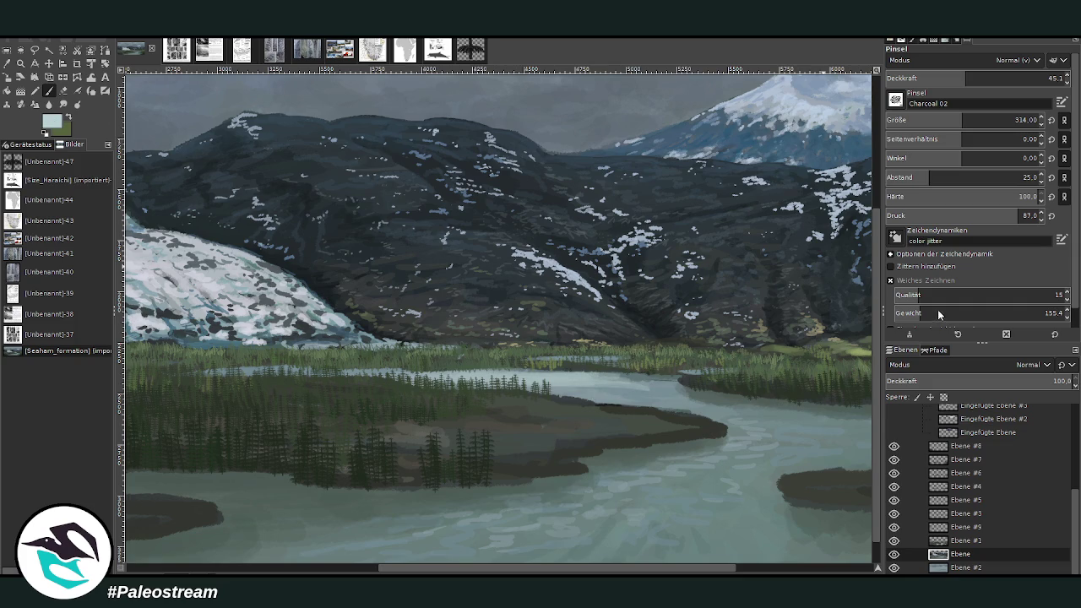
mouse_move(562, 384)
left_mouse_down()
mouse_move(675, 373)
mouse_move(615, 382)
left_mouse_up()
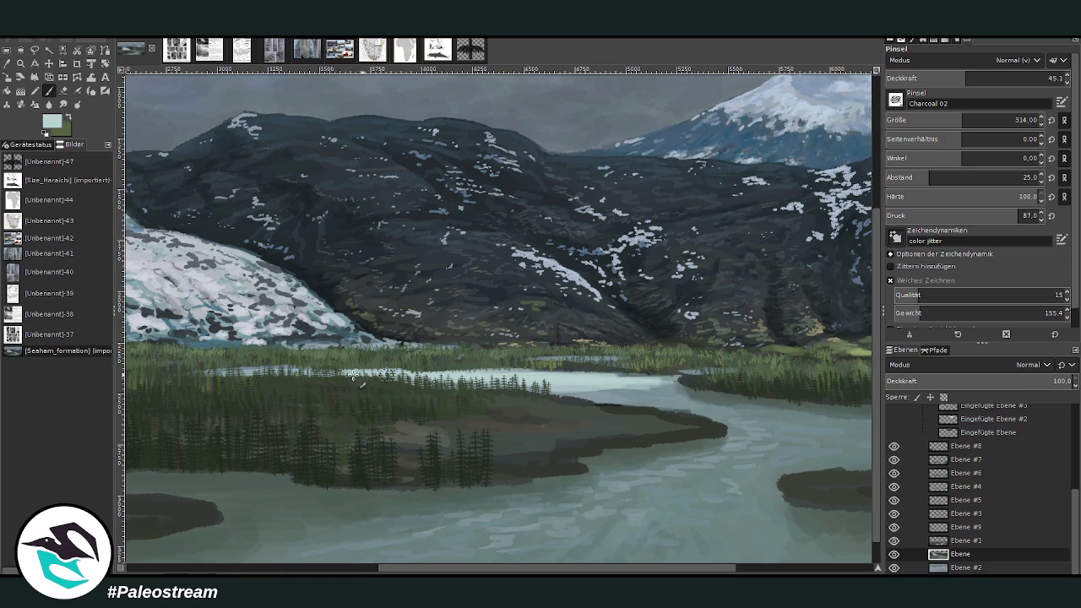
left_click(939, 78)
left_click_drag(566, 396, 635, 382)
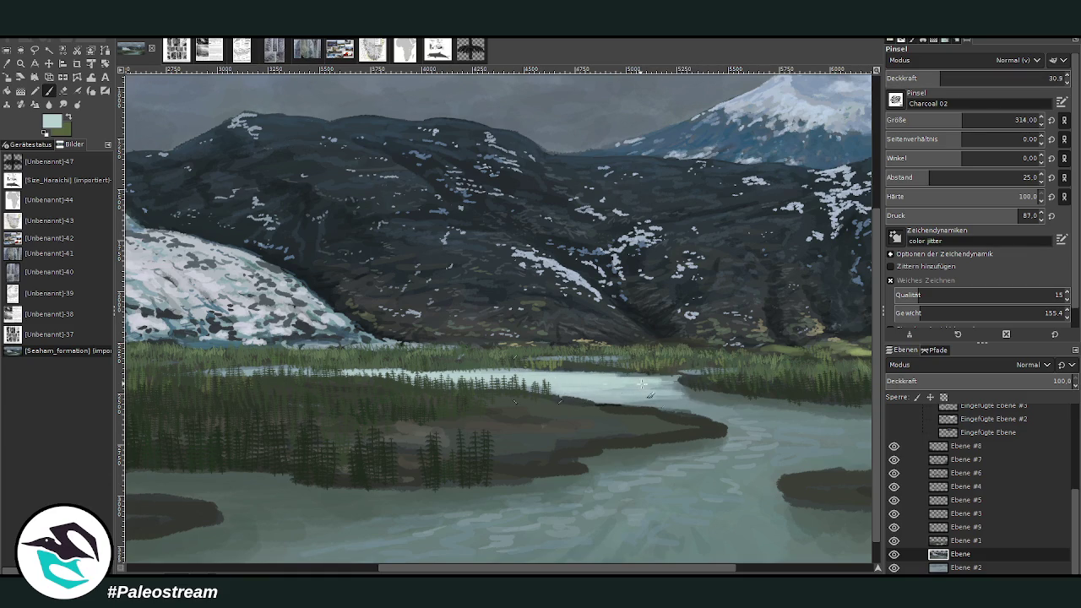
key("shift+ctrl+j")
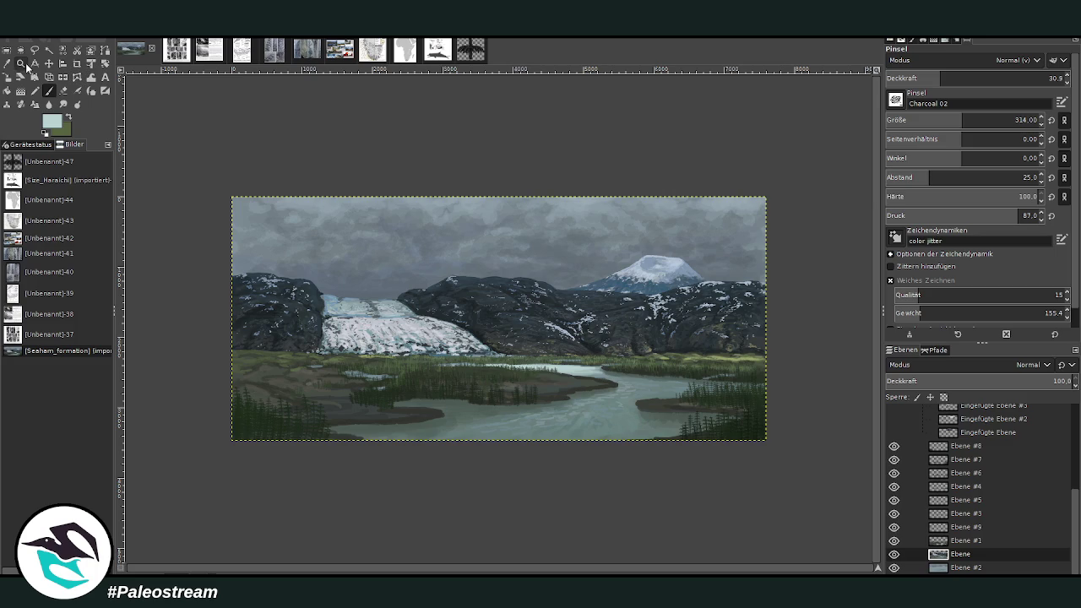
- Zoom closer on the river and trees and sample the grass band's green for the Paintbrush
left_click(21, 63)
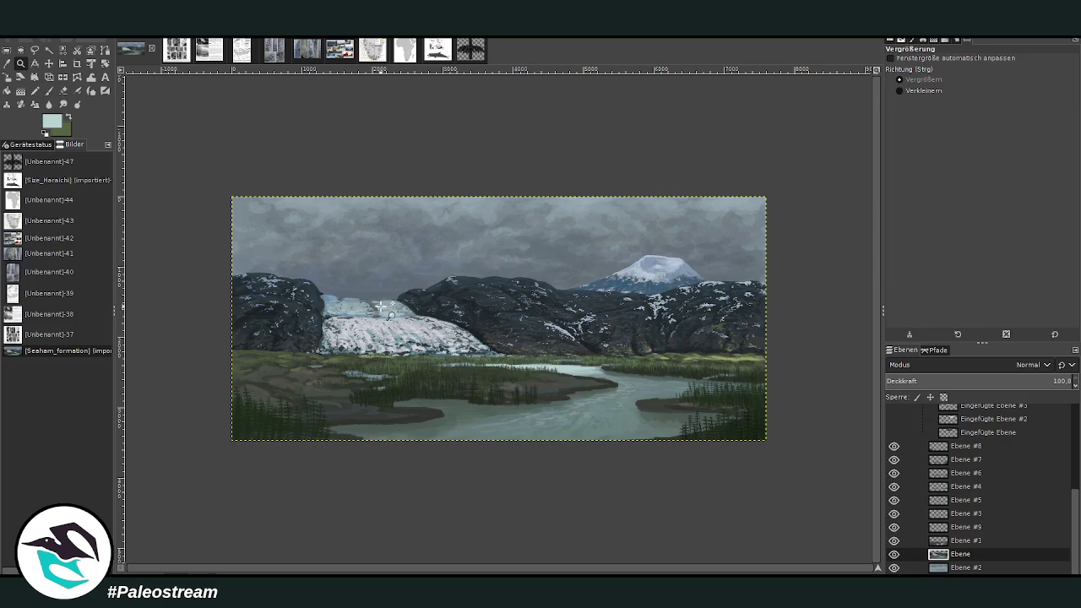
left_click_drag(427, 287, 634, 414)
left_click_drag(381, 238, 680, 470)
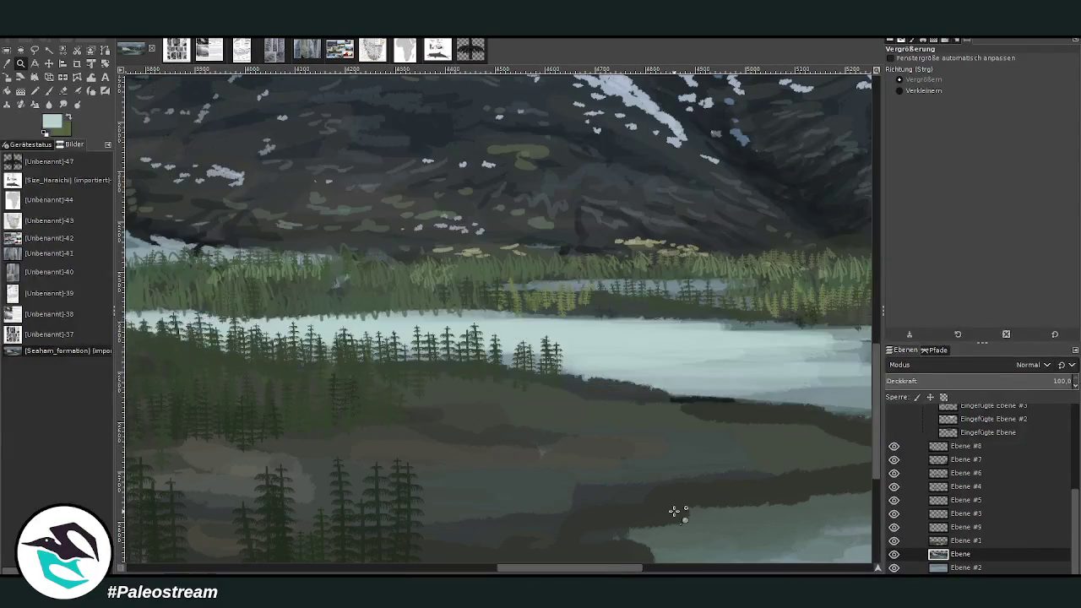
left_click(7, 64)
left_click(576, 293)
left_click(48, 90)
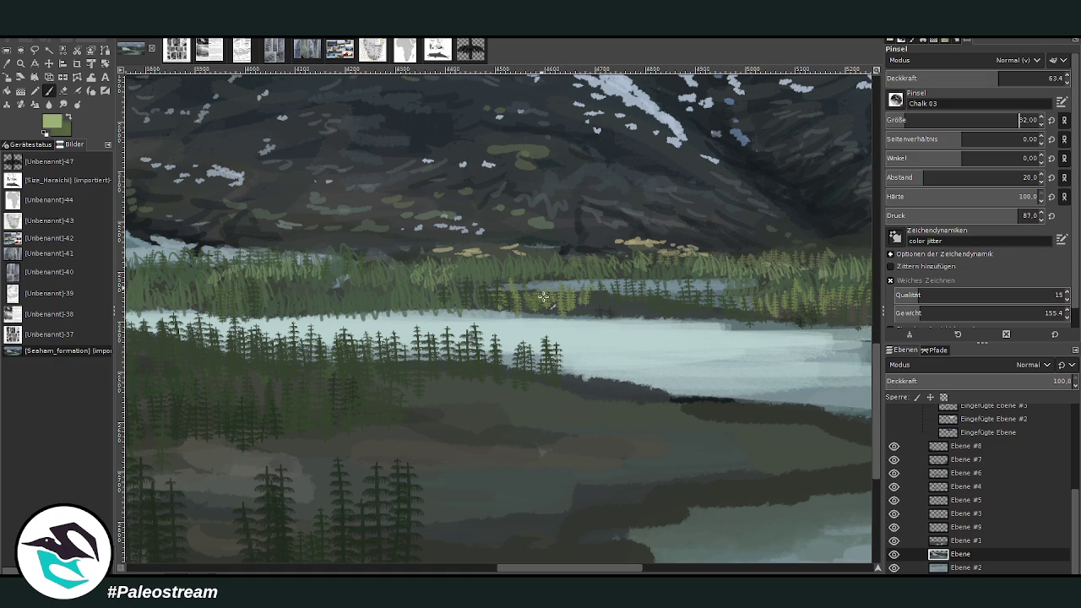
- Toggle layer visibility to find the grass layer, then select Ebene #5
scroll(954, 120, "up", 5)
type("57")
left_click(894, 528)
left_click(893, 514)
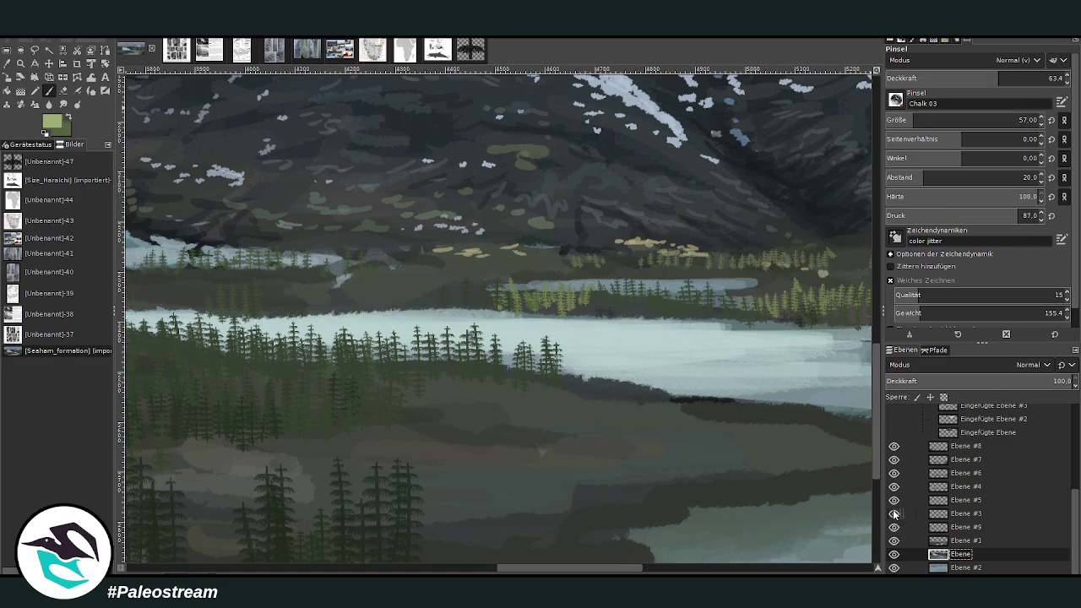
left_click(893, 514)
left_click(893, 504)
left_click(967, 501)
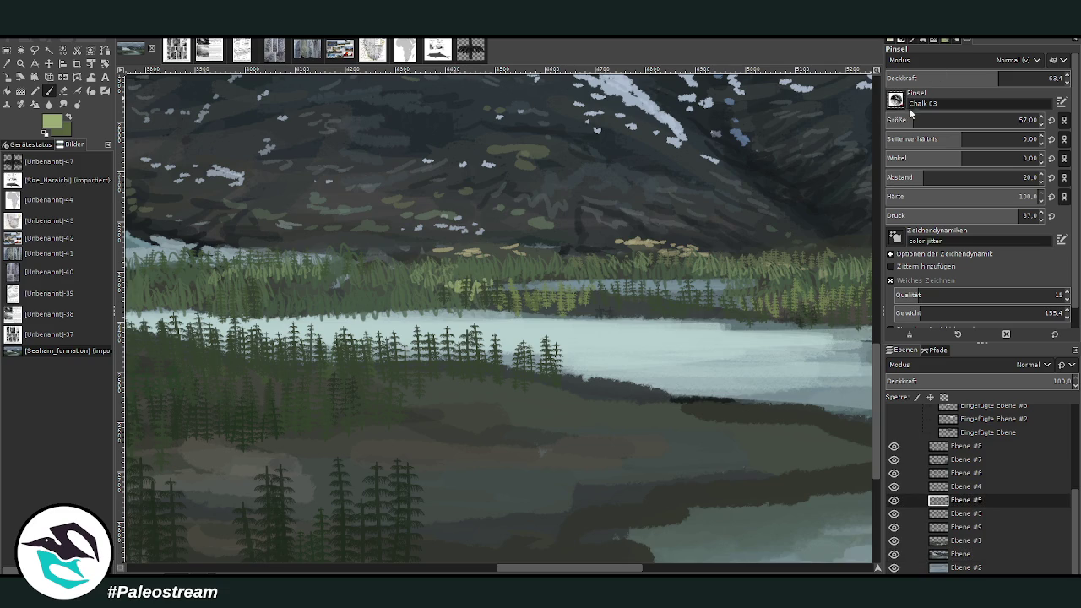
- Paint light yellow-green grass blades along the reed band at size 45, opacity about 54
left_click_drag(503, 287, 521, 297)
left_click(823, 246, "ctrl")
left_click_drag(456, 291, 415, 288)
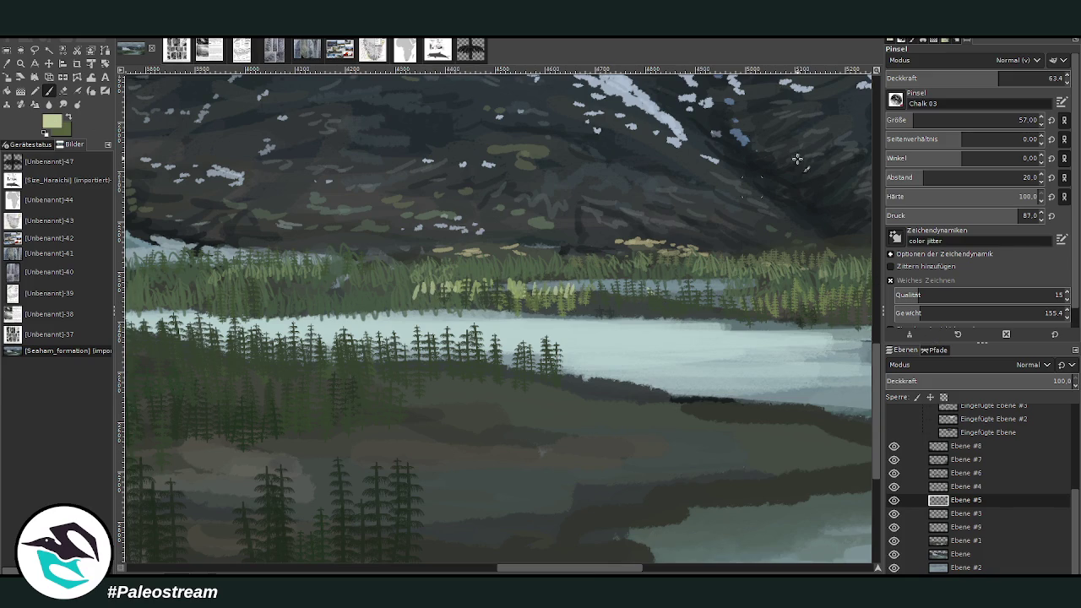
left_click_drag(909, 120, 905, 120)
left_click(980, 77)
mouse_move(770, 289)
left_mouse_down()
mouse_move(800, 297)
mouse_move(743, 304)
mouse_move(816, 296)
left_mouse_up()
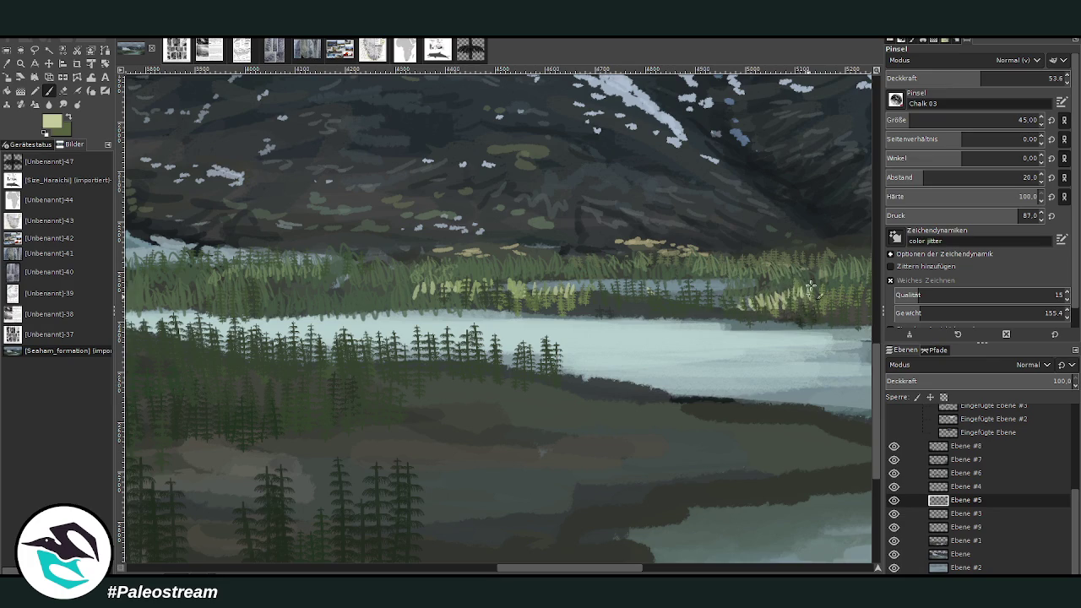
left_click_drag(426, 291, 404, 296)
- Paint pale yellow blades along the reed line at size 35, opacity 60.6
left_click(993, 75)
left_click(1019, 117)
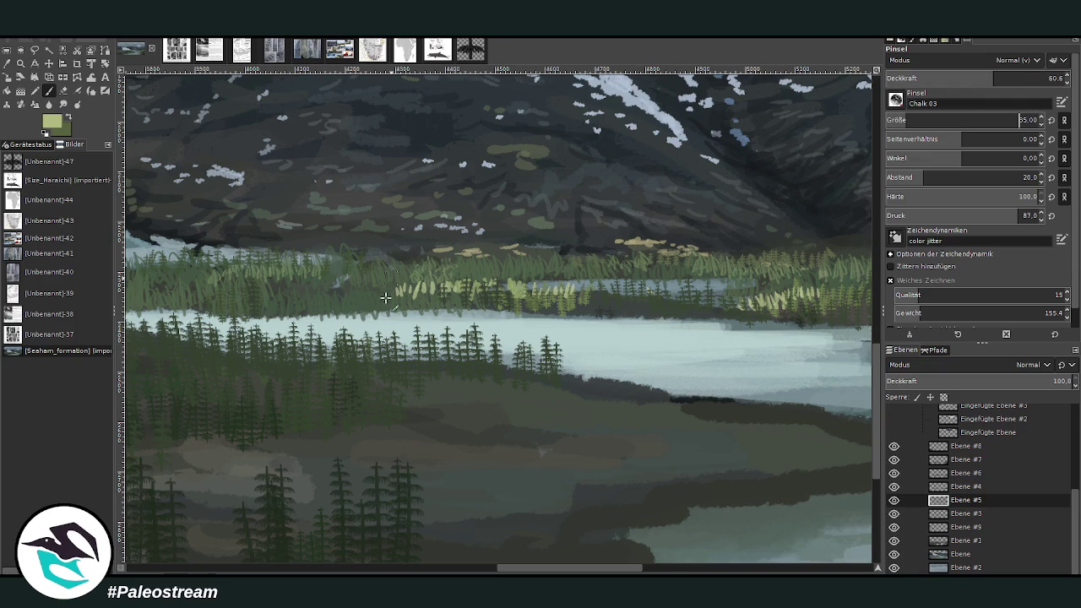
mouse_move(350, 287)
left_mouse_down()
mouse_move(397, 291)
mouse_move(310, 292)
left_mouse_up()
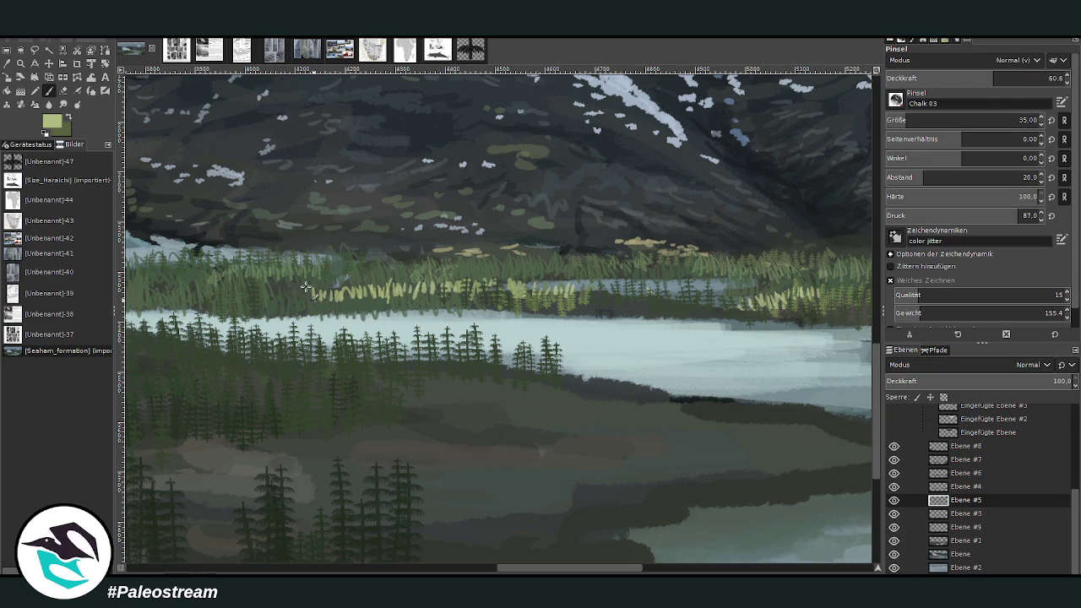
left_click_drag(554, 568, 459, 555)
mouse_move(667, 292)
left_mouse_down()
mouse_move(732, 285)
mouse_move(761, 306)
mouse_move(630, 289)
left_mouse_up()
left_click_drag(547, 290, 583, 289)
- Add faint blades on the reeds at opacity 34.4, then reset opacity to 58 and zoom out
left_click_drag(993, 78, 948, 78)
mouse_move(530, 291)
left_mouse_down()
mouse_move(511, 291)
mouse_move(556, 291)
left_mouse_up()
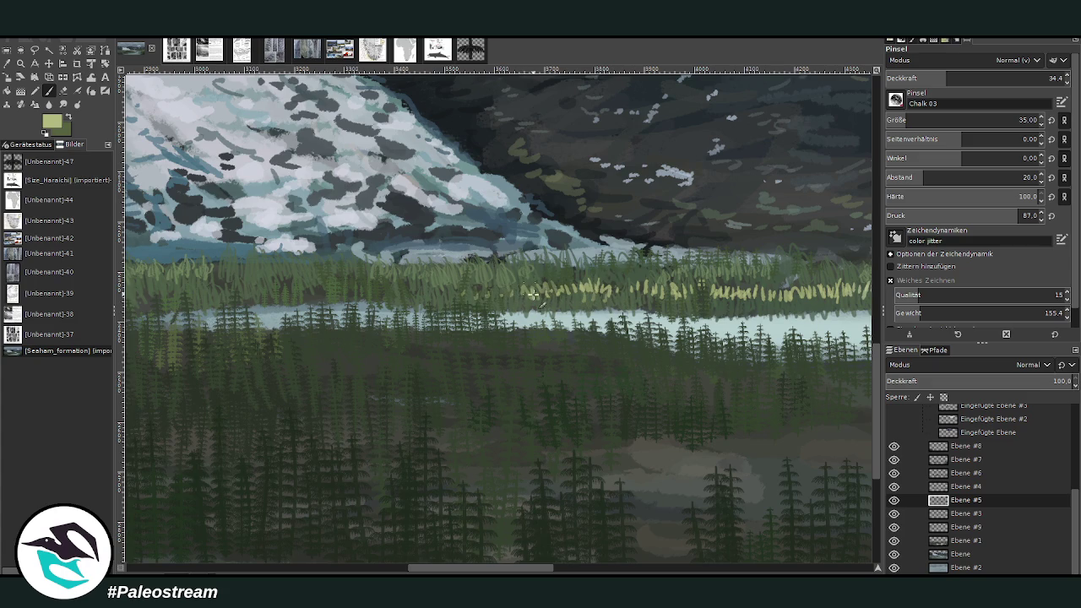
left_click_drag(625, 285, 728, 288)
left_click_drag(947, 77, 990, 78)
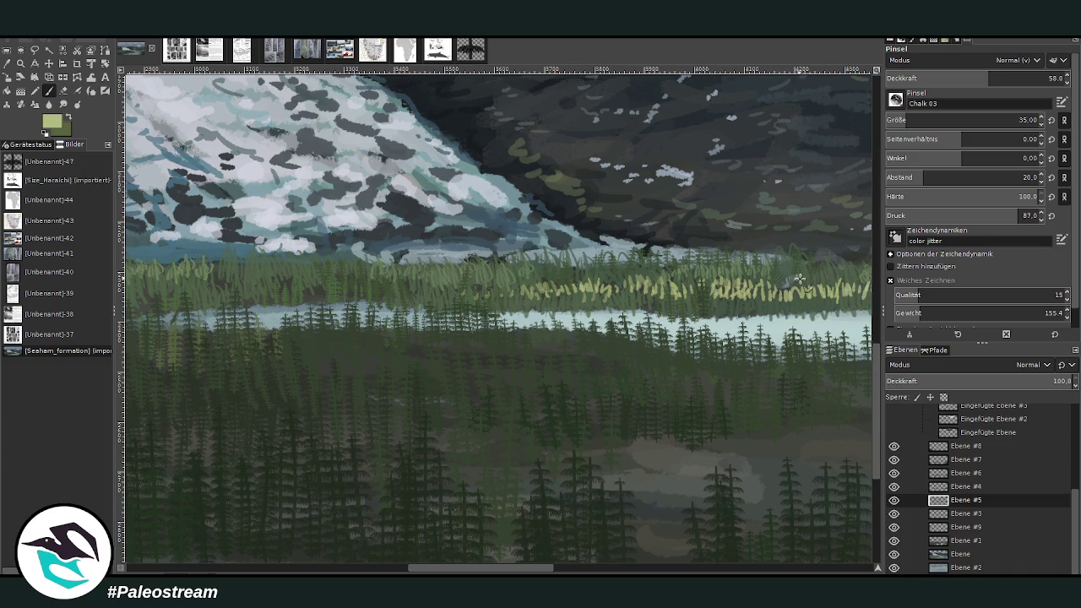
scroll(587, 270, "right", 5)
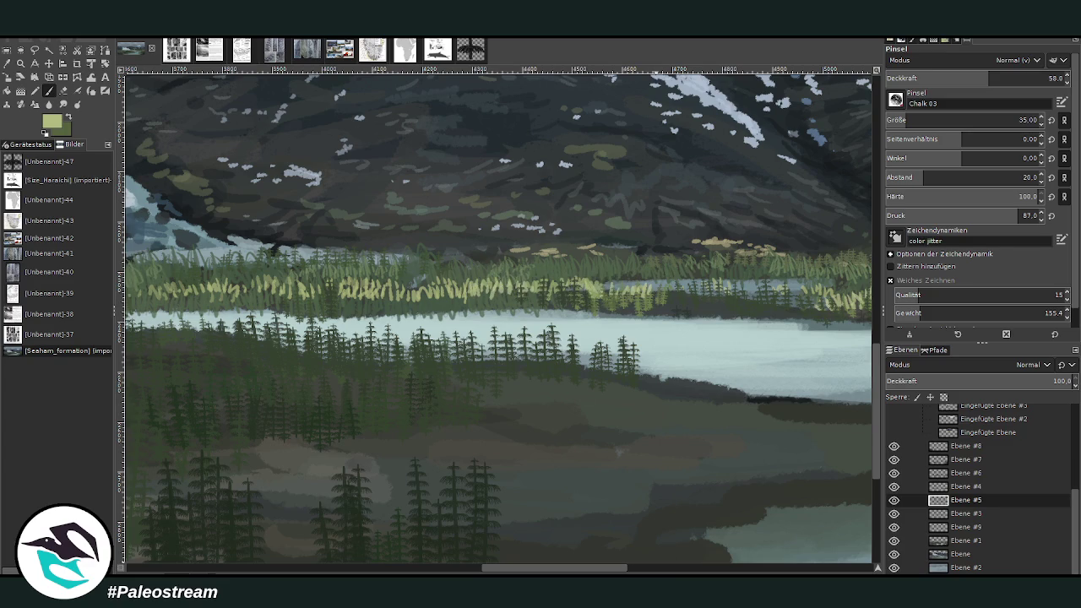
scroll(621, 451, "down", 2)
scroll(633, 361, "up", 2)
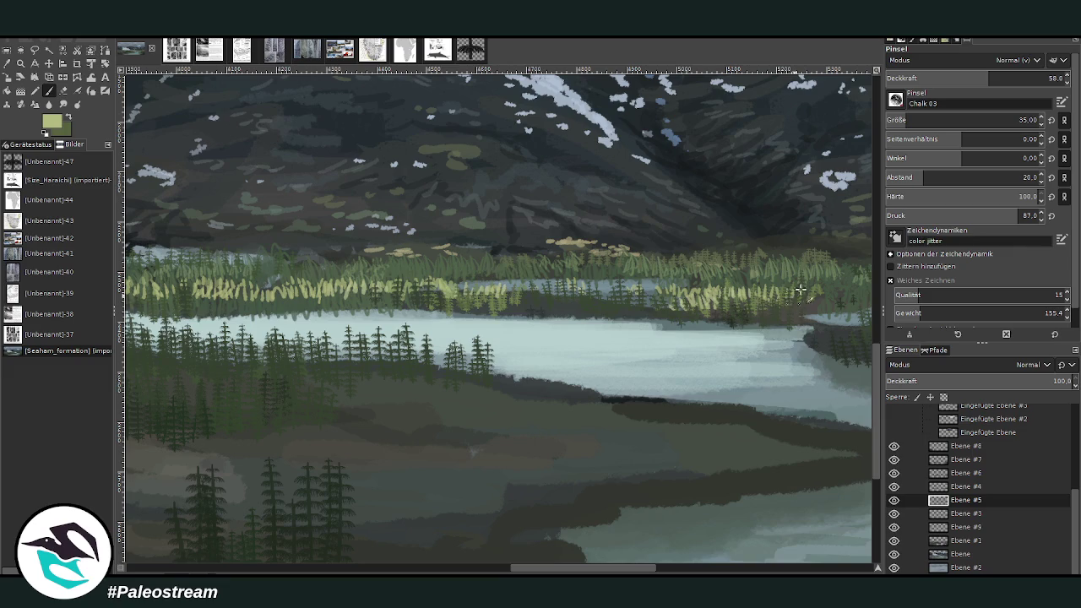
scroll(761, 307, "down", 2, "ctrl")
scroll(761, 307, "down", 2, "ctrl")
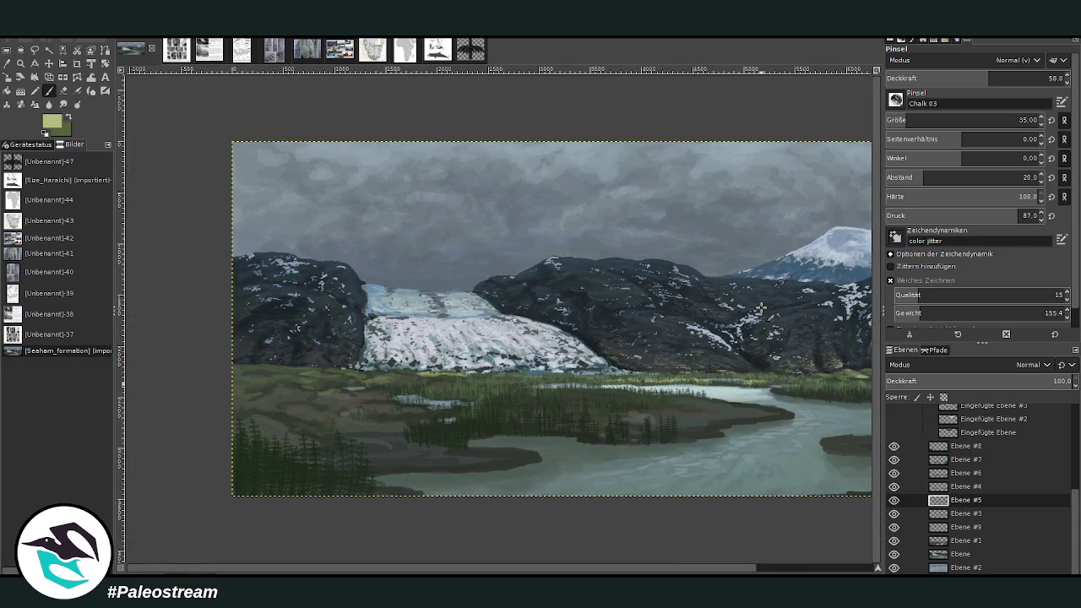
- Zoom into the reeds and paint bright yellow-green blades leftward at size 15, opacity 81.7
key("z")
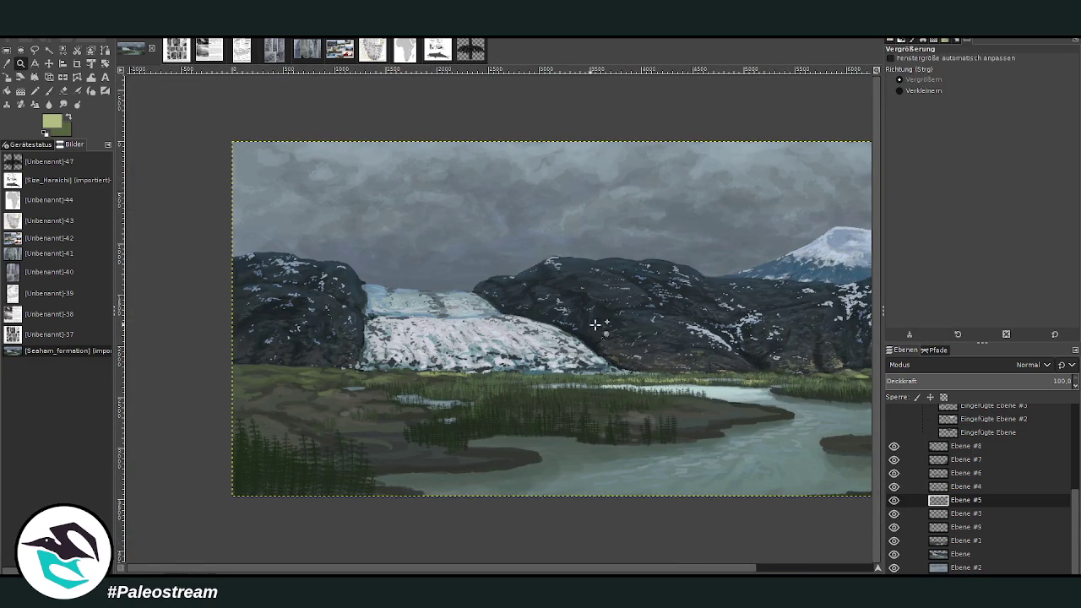
left_click_drag(635, 338, 693, 402)
left_click(49, 91)
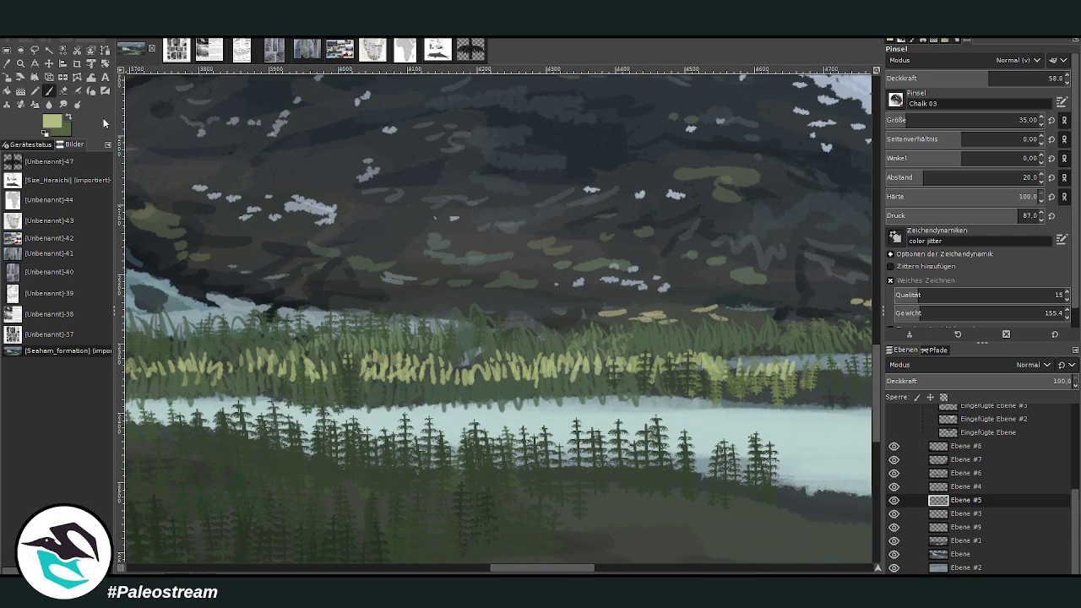
left_click_drag(988, 78, 1030, 78)
left_click_drag(1039, 120, 1019, 120)
left_click_drag(486, 369, 373, 372)
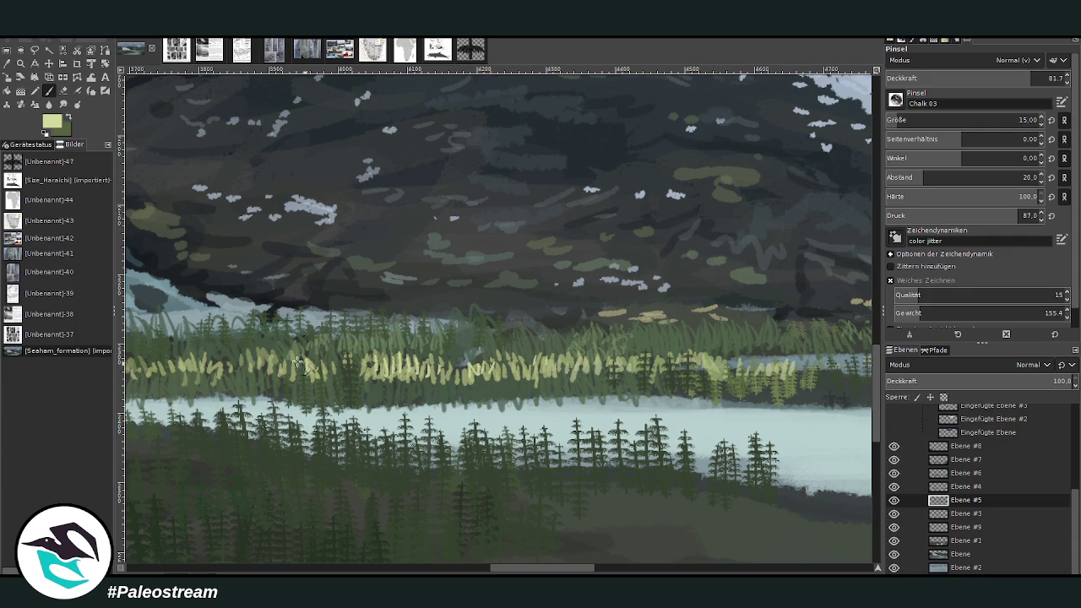
left_click_drag(373, 372, 266, 359)
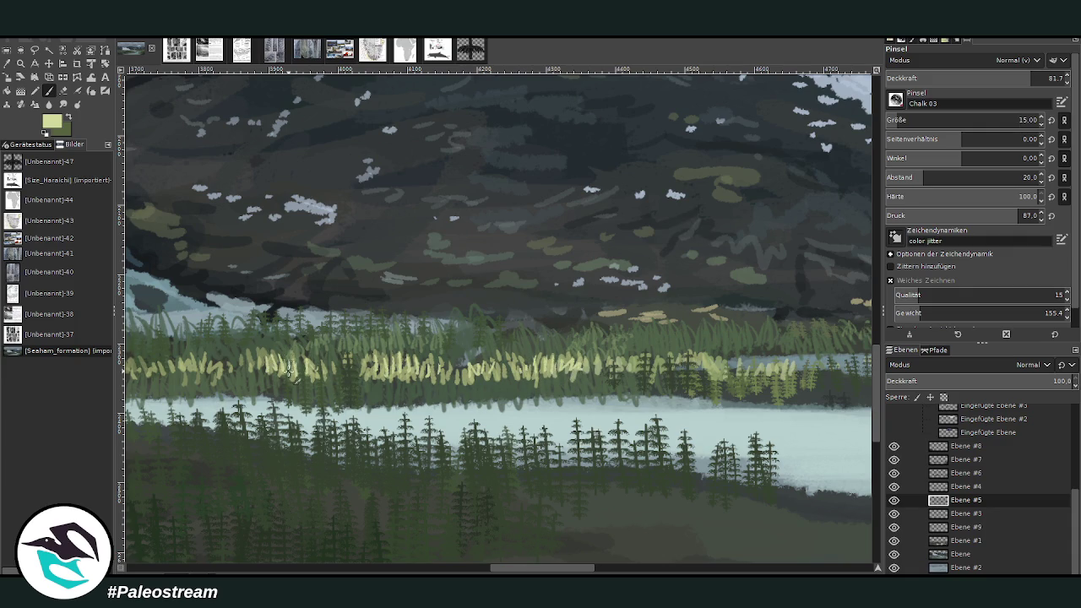
scroll(506, 368, "left", 5)
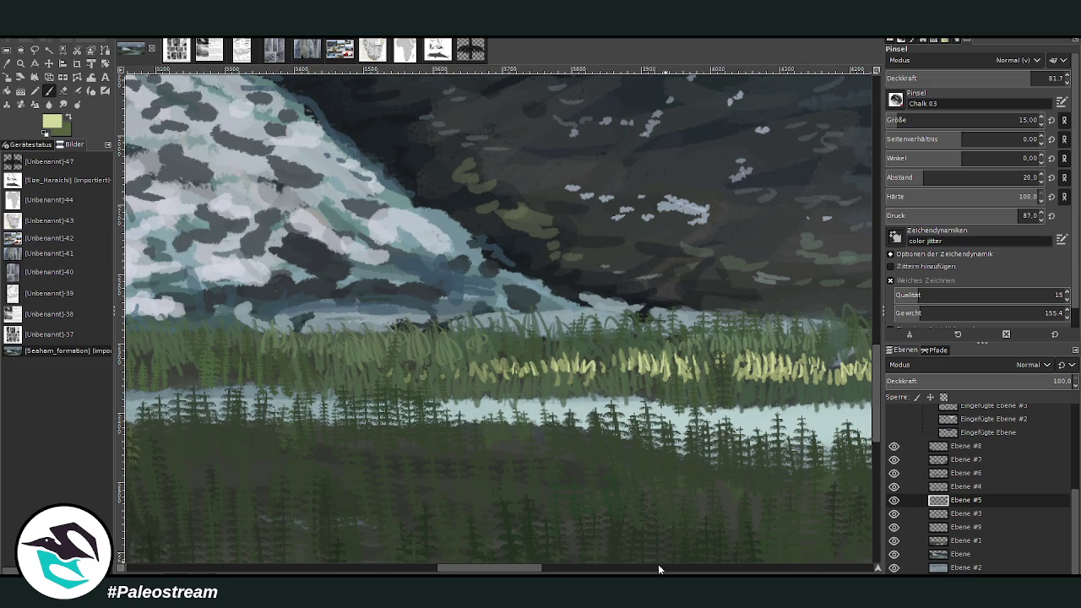
- Dot small pale reed strokes across the grass band on the right of the valley
scroll(661, 568, "right", 6)
scroll(662, 567, "right", 6)
scroll(662, 566, "right", 6)
scroll(662, 566, "right", 5)
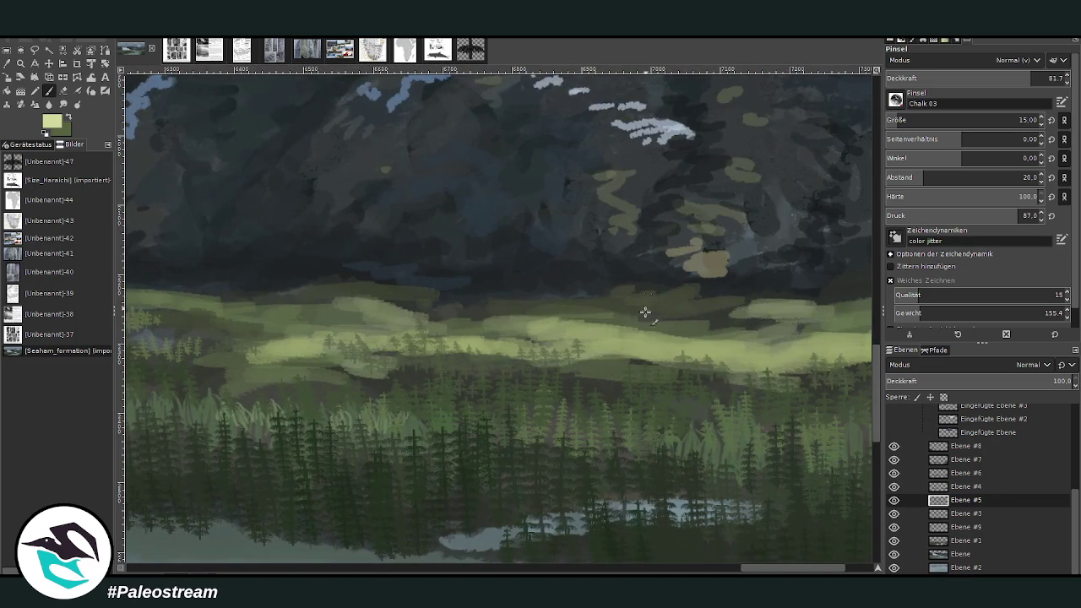
left_click_drag(625, 358, 640, 354)
left_click_drag(603, 335, 619, 336)
left_click_drag(746, 353, 760, 346)
left_click_drag(675, 340, 702, 342)
scroll(735, 570, "left", 5)
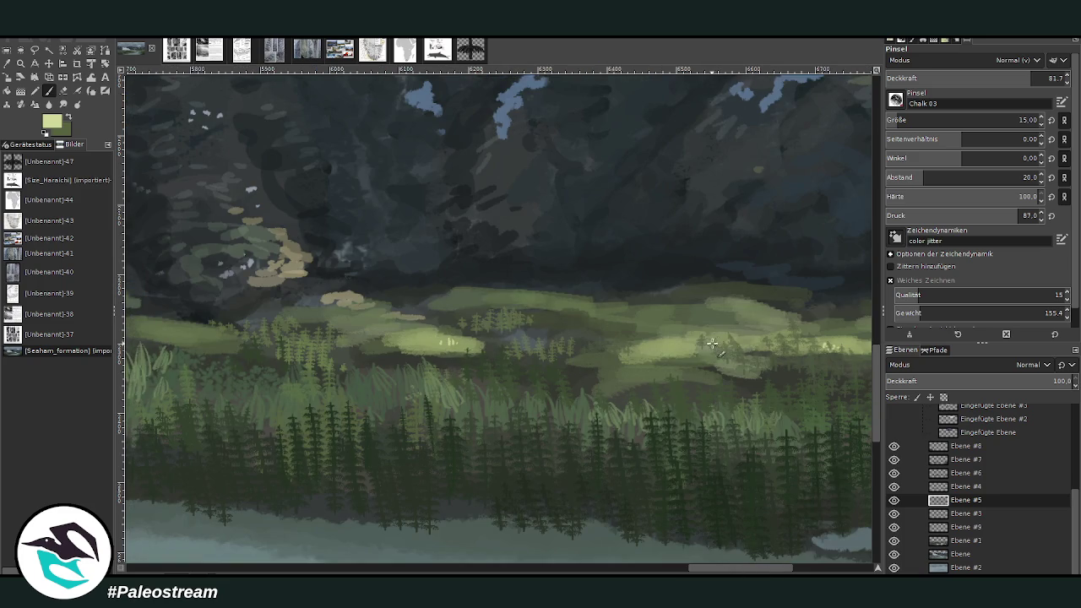
left_click_drag(771, 309, 787, 316)
- Zoom out, then zoom in on the glacier and the meadow below it
scroll(753, 339, "down", 3)
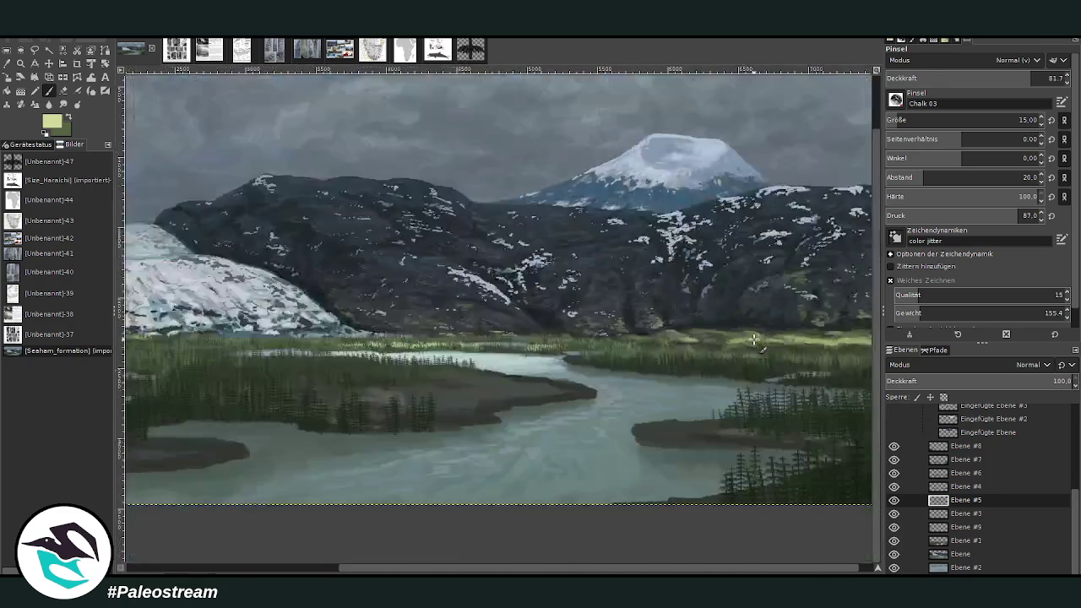
scroll(753, 340, "down", 1)
scroll(753, 340, "down", 1)
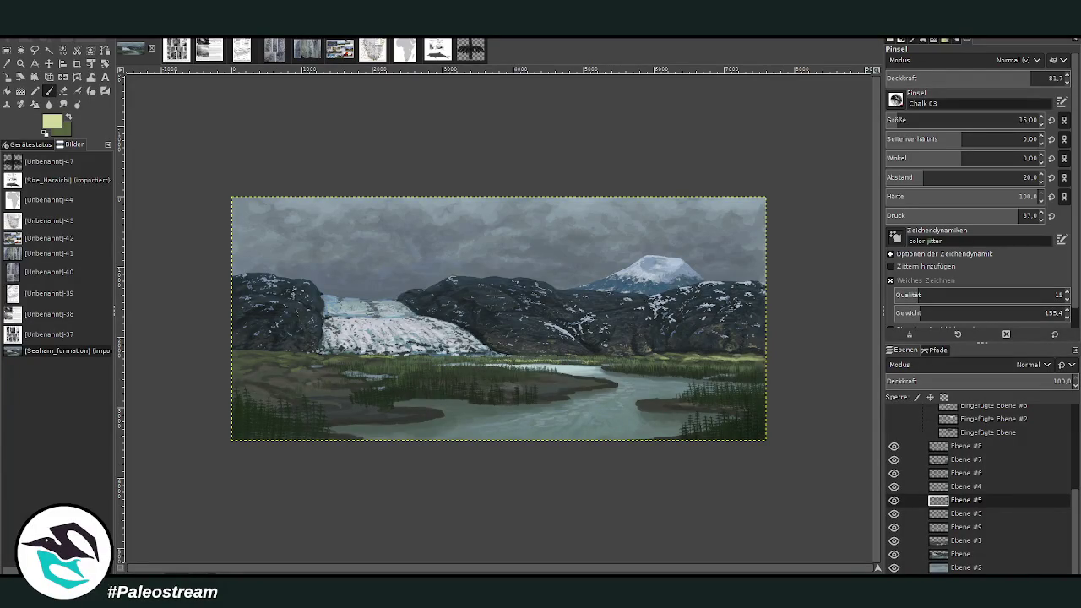
left_click(21, 64)
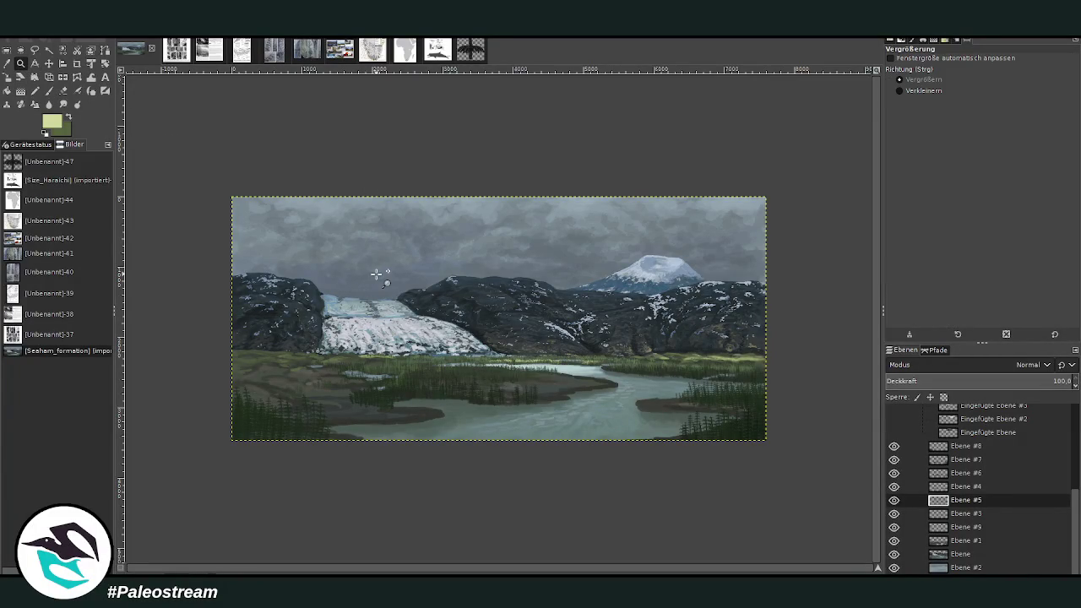
left_click_drag(358, 309, 411, 375)
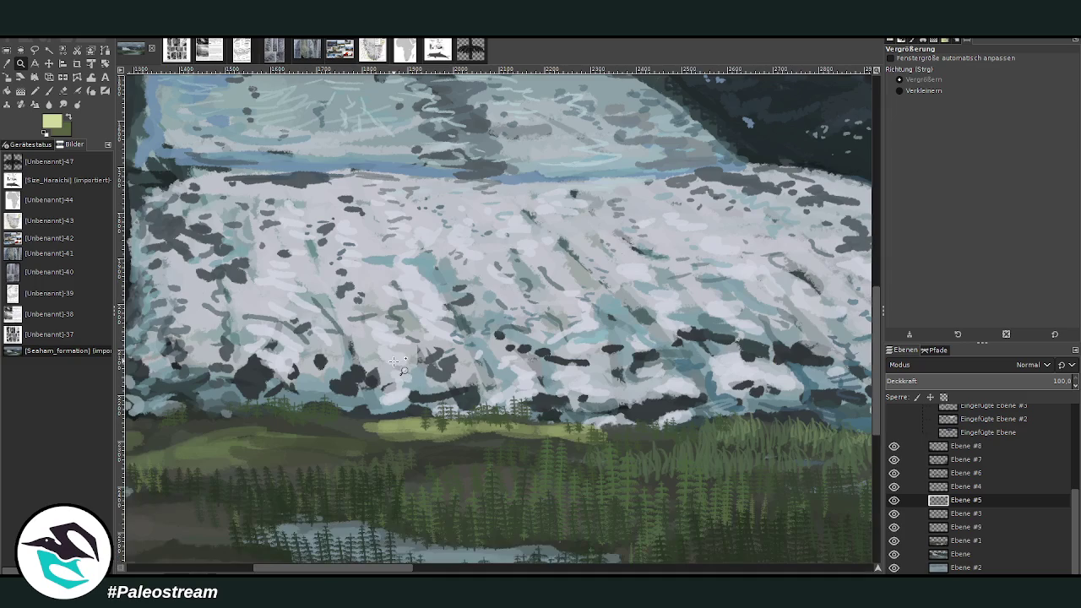
- Paint light-green grass tufts along the meadow strip below the glacier at size 23, opacity 67.5
left_click(48, 91)
mouse_move(518, 431)
left_mouse_down()
mouse_move(533, 420)
mouse_move(567, 432)
left_mouse_up()
left_click_drag(898, 122, 910, 122)
left_click_drag(1024, 79, 1003, 79)
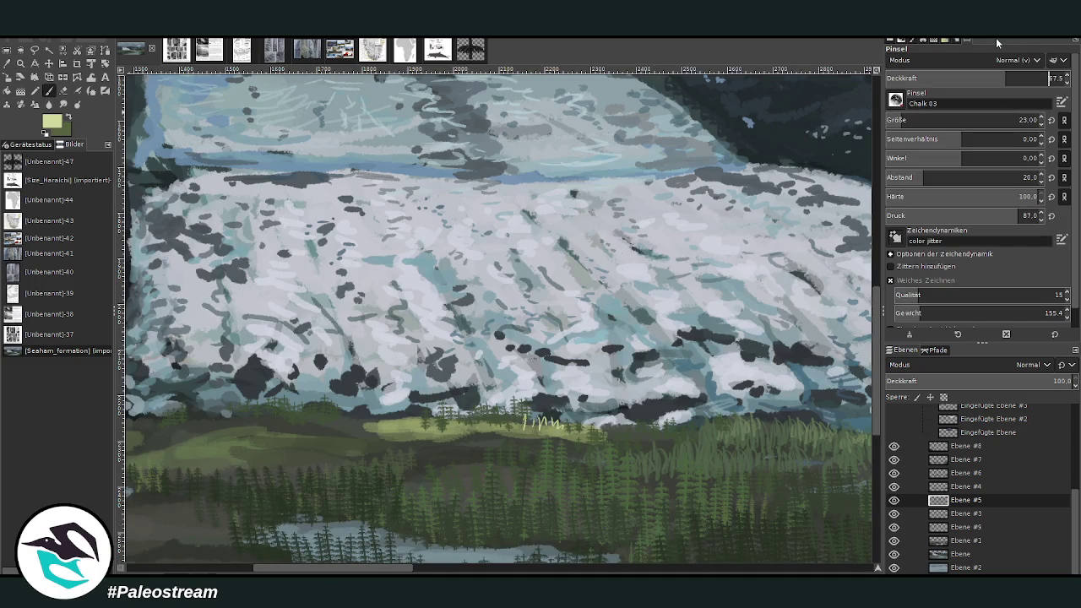
mouse_move(568, 429)
left_mouse_down()
mouse_move(586, 436)
mouse_move(567, 419)
left_mouse_up()
mouse_move(441, 431)
left_mouse_down()
mouse_move(424, 414)
mouse_move(390, 416)
mouse_move(545, 412)
left_mouse_up()
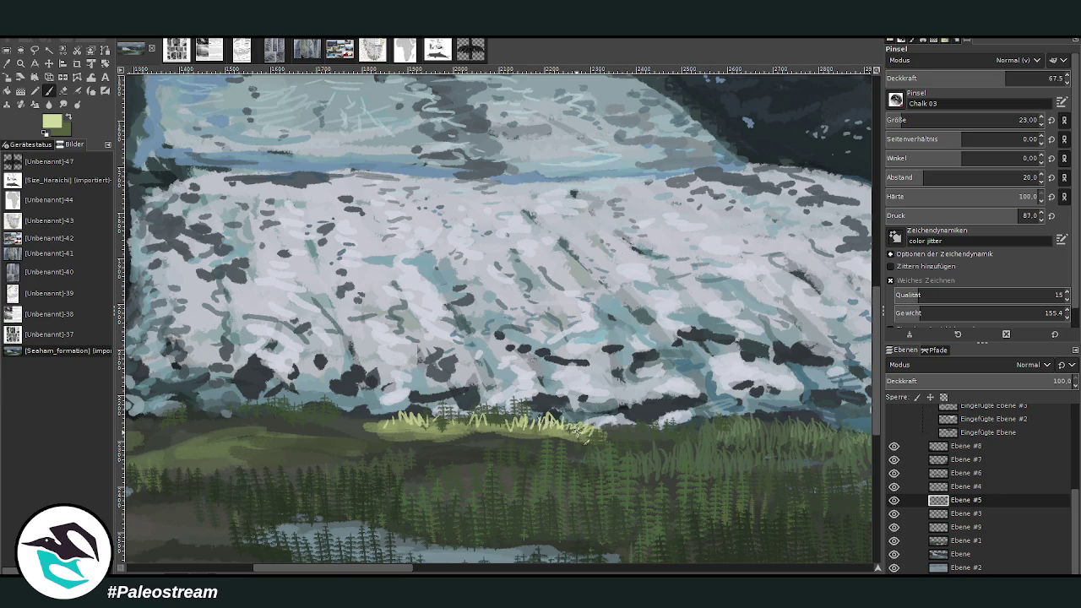
mouse_move(451, 429)
left_mouse_down()
mouse_move(441, 409)
mouse_move(397, 420)
left_mouse_up()
scroll(203, 428, "down", 2)
scroll(203, 428, "down", 2)
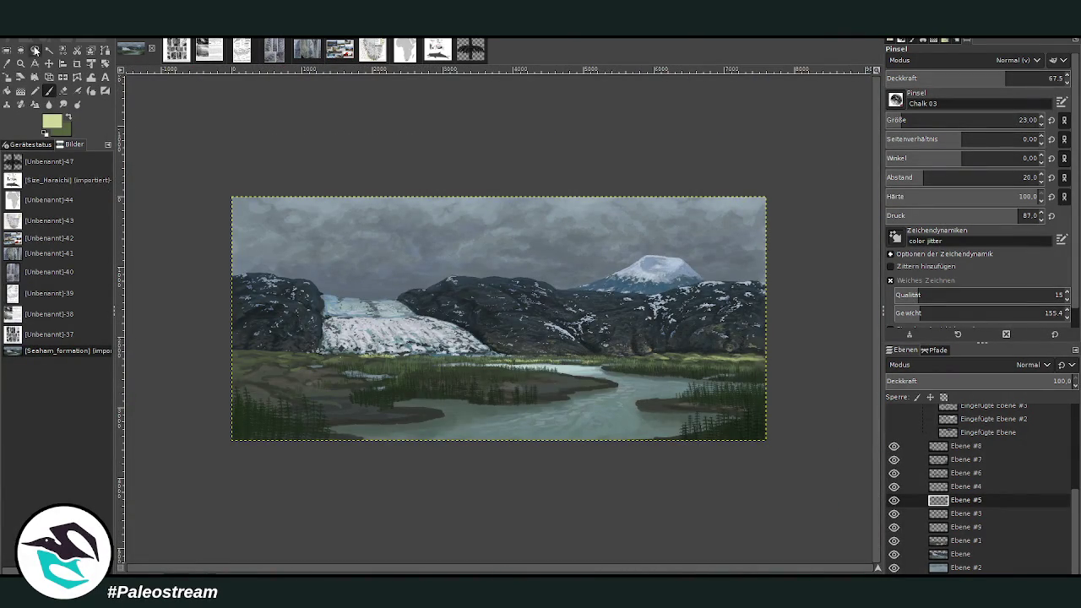
left_click(20, 64)
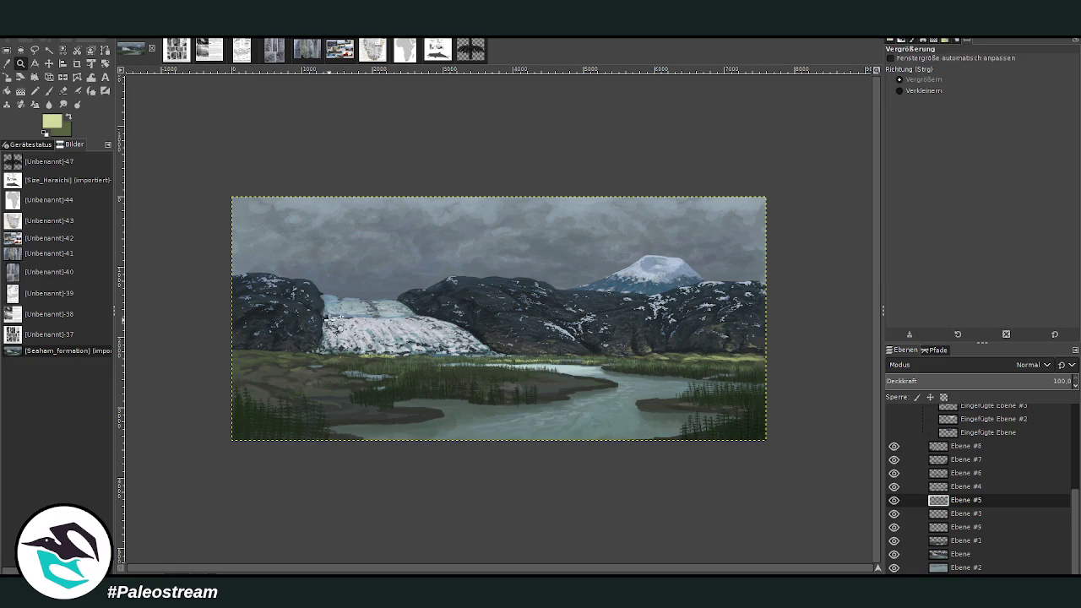
- Zoom in on the forested right riverbank and select layer Ebene #8
left_click(244, 169)
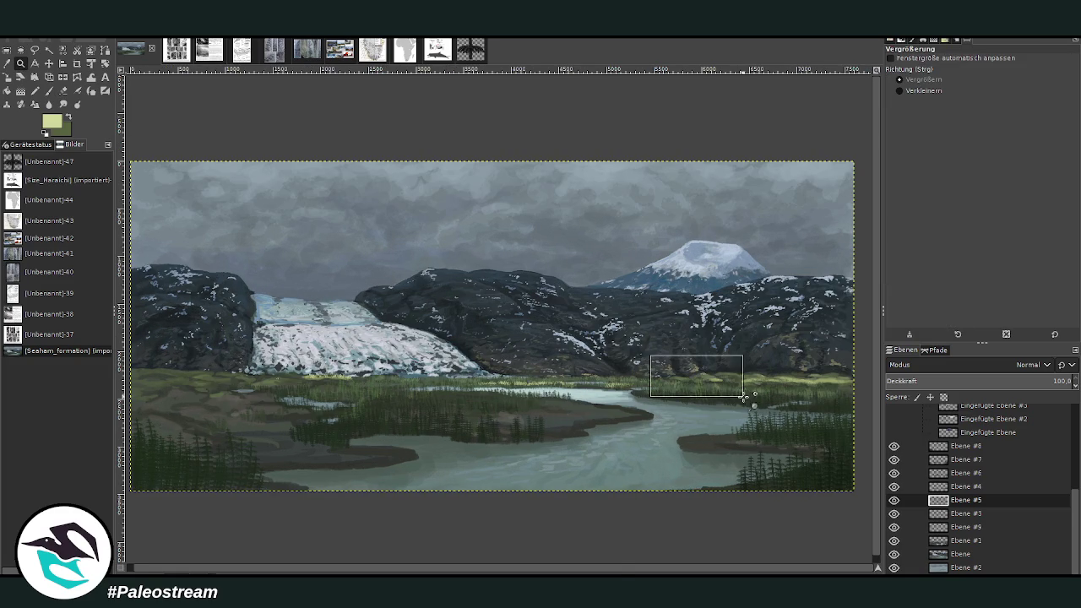
left_click_drag(634, 363, 853, 490)
left_click_drag(349, 201, 770, 515)
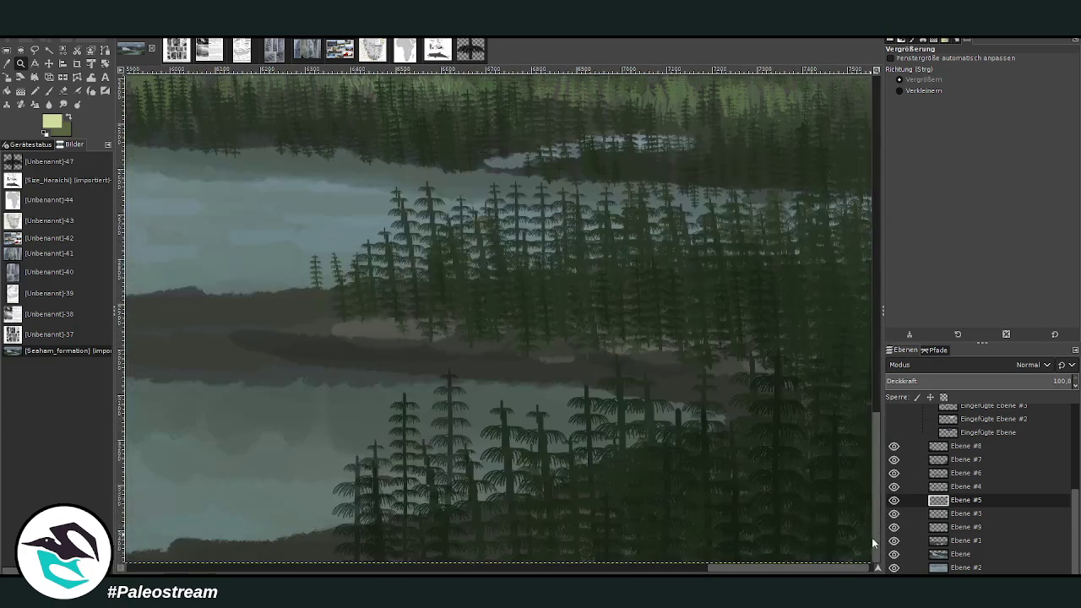
left_click(965, 446)
- Add new layer Ebene #10, sample a dark forest green, and enlarge the brush to size 72
key("shift+ctrl+n")
key("o")
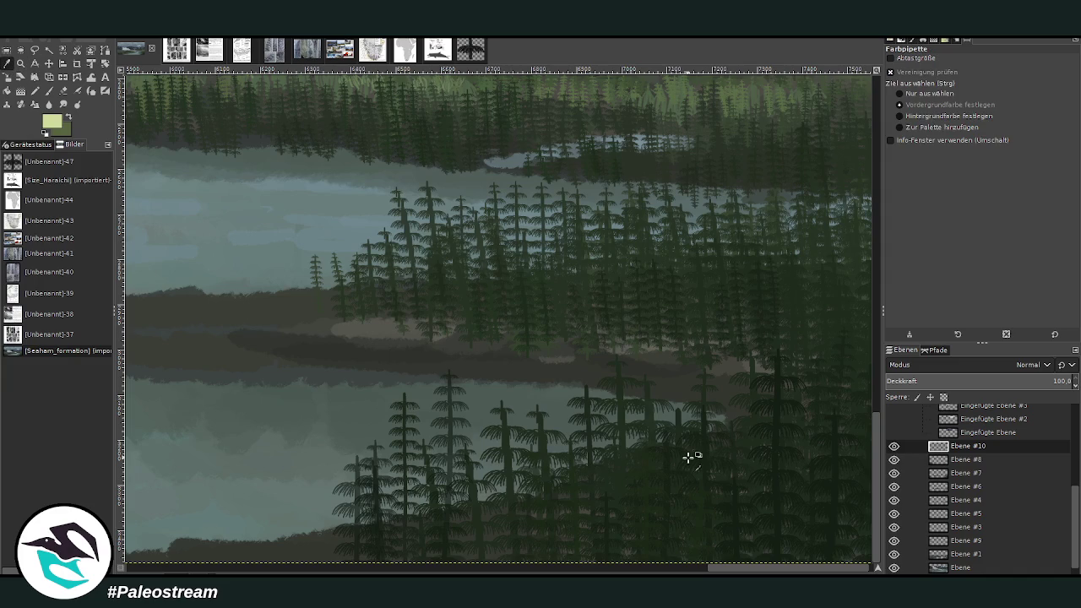
left_click(622, 457)
left_click(48, 90)
key("shift+bracketright")
key("shift+bracketright")
key("shift+bracketright")
key("greater")
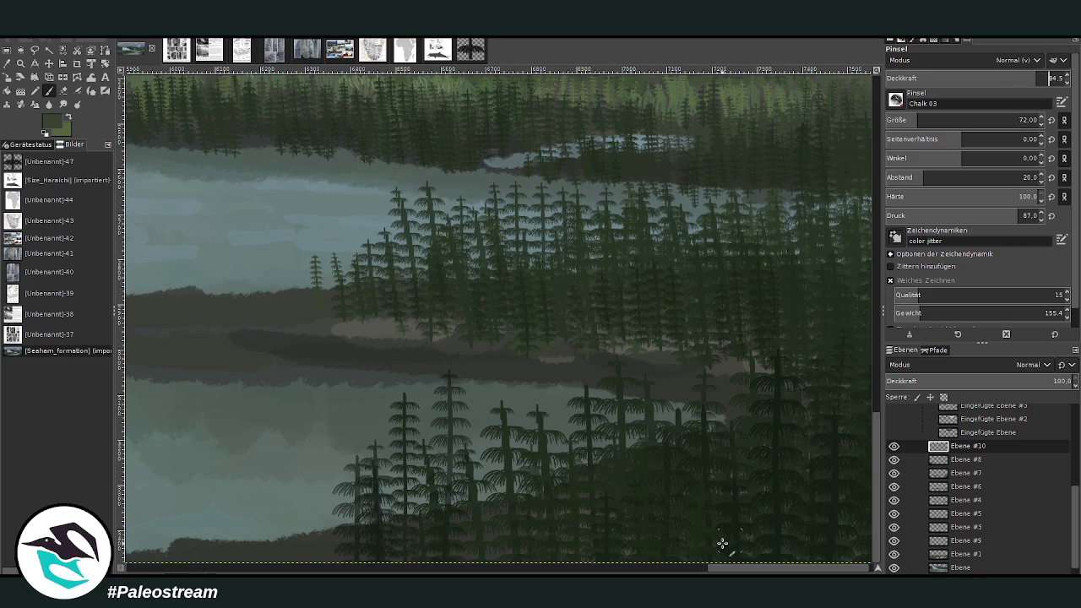
left_click_drag(724, 545, 724, 539)
- Paint tall horsetail stems rising from the bottom edge through the right forest
left_click_drag(878, 570, 748, 402)
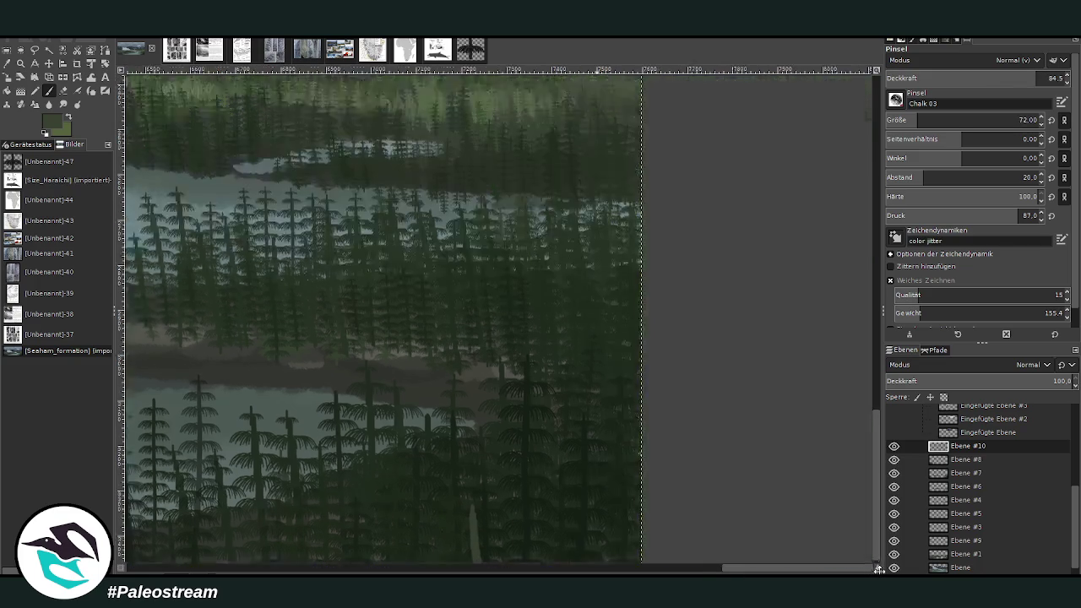
left_click_drag(655, 507, 652, 339)
left_click_drag(751, 407, 747, 529)
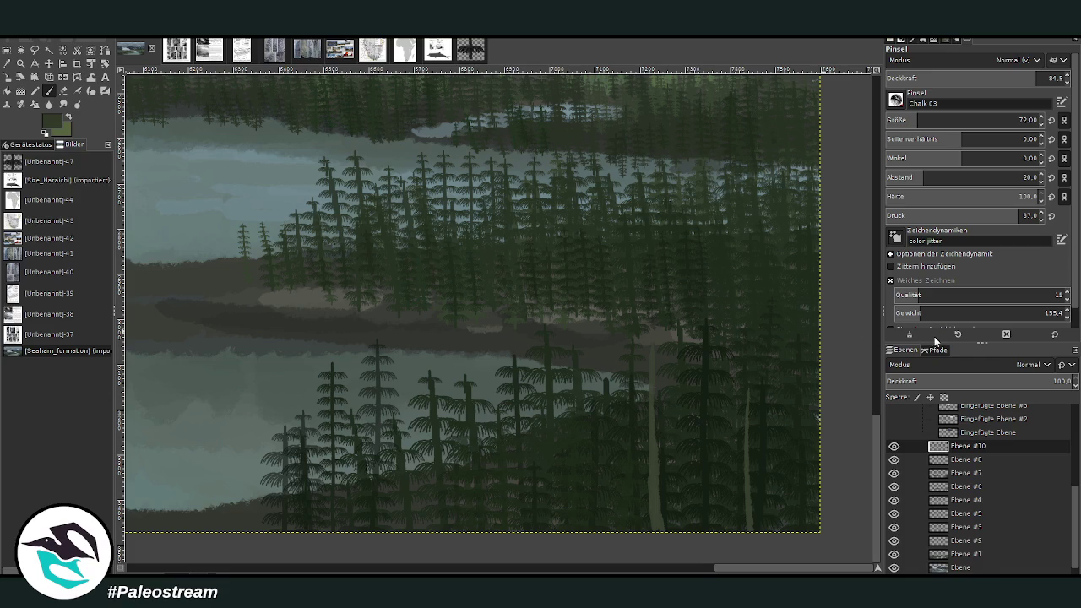
left_click_drag(748, 504, 757, 348)
left_click_drag(792, 414, 785, 535)
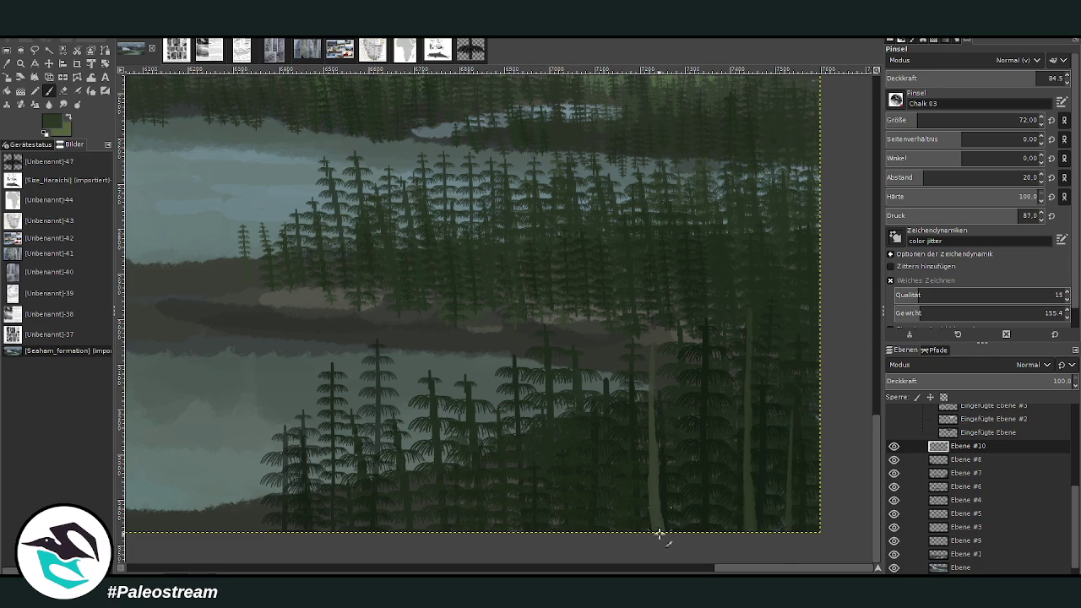
left_click_drag(658, 525, 651, 346)
left_click_drag(700, 531, 702, 414)
mouse_move(603, 531)
left_mouse_down()
mouse_move(589, 410)
mouse_move(633, 567)
left_mouse_up()
- Add and lengthen more horsetail stems on the left and among the right-hand trees
mouse_move(532, 528)
left_mouse_down()
mouse_move(517, 456)
mouse_move(516, 299)
left_mouse_up()
left_click_drag(483, 525, 480, 358)
left_click_drag(568, 423, 573, 553)
left_click_drag(721, 527, 720, 396)
left_click_drag(772, 513, 773, 439)
left_click_drag(775, 493, 777, 383)
left_click_drag(798, 346, 789, 505)
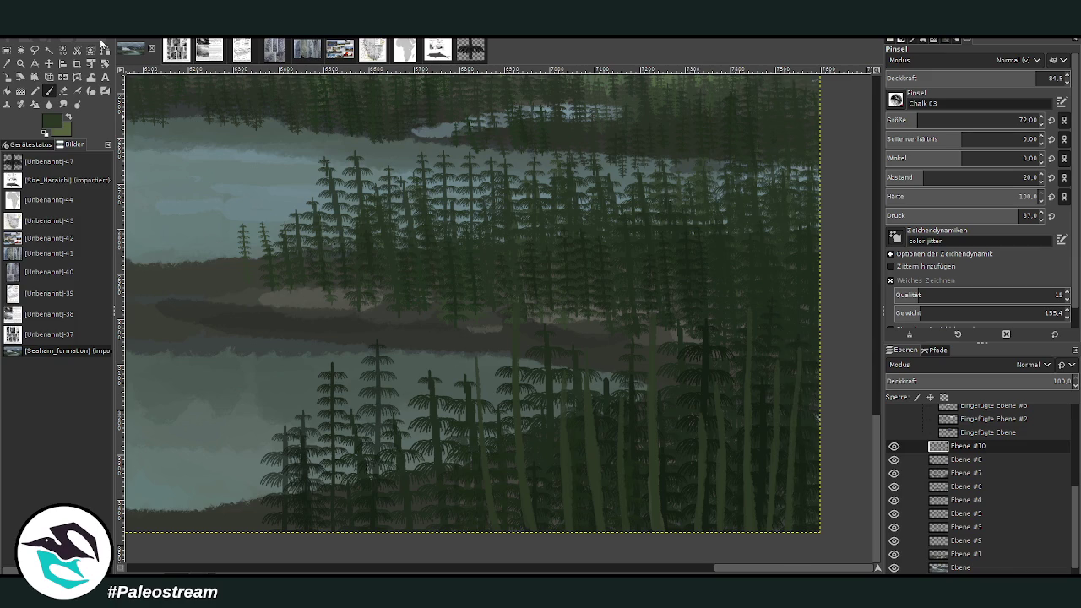
- Paint pale olive joint bands along the stems at size 33, opacity 56.5
key("x")
key("x")
left_click(899, 120)
left_click_drag(657, 514, 653, 456)
left_click(985, 78)
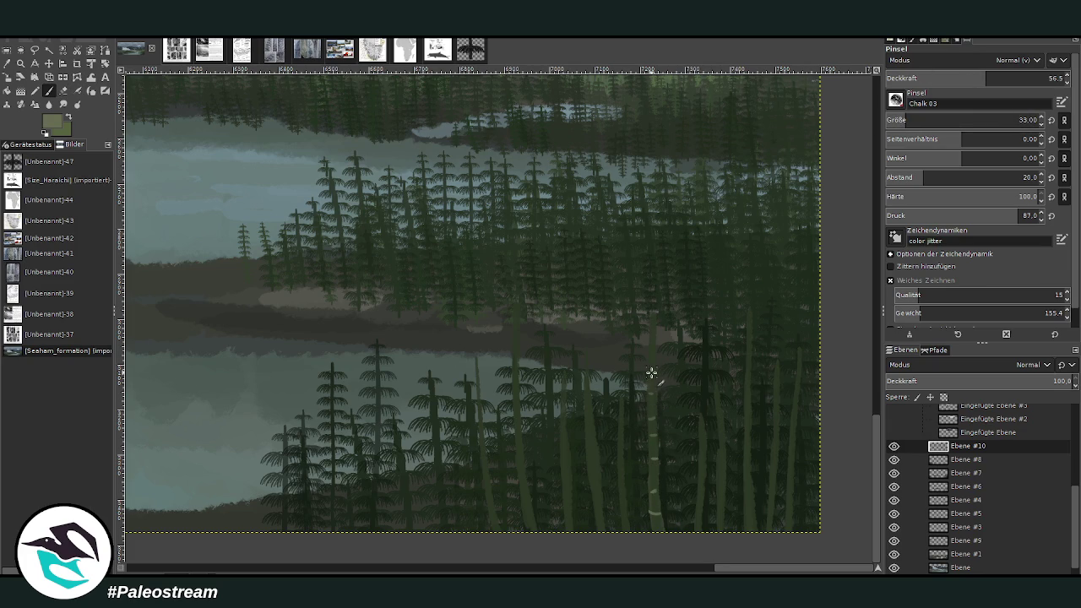
left_click_drag(702, 512, 704, 449)
left_click_drag(565, 507, 559, 460)
- Zoom in on the horsetail stems and start scaling the layer
key("z")
left_click_drag(361, 238, 809, 556)
key("s")
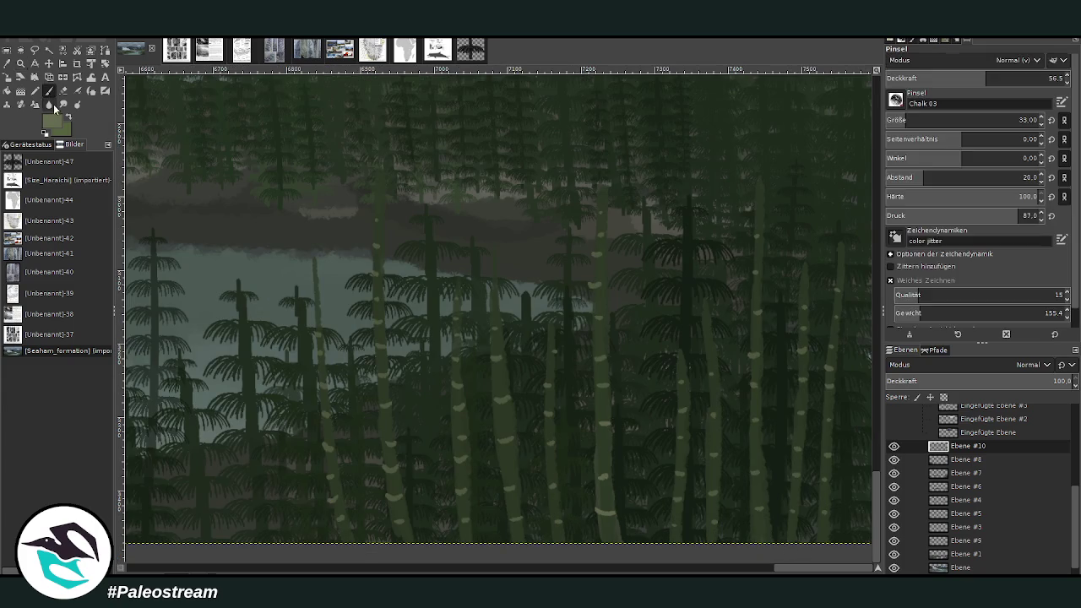
key("shift+s")
- Cancel the layer scaling and overwrite Seaham_formation with the current painting via Ctrl+E
left_click(651, 310)
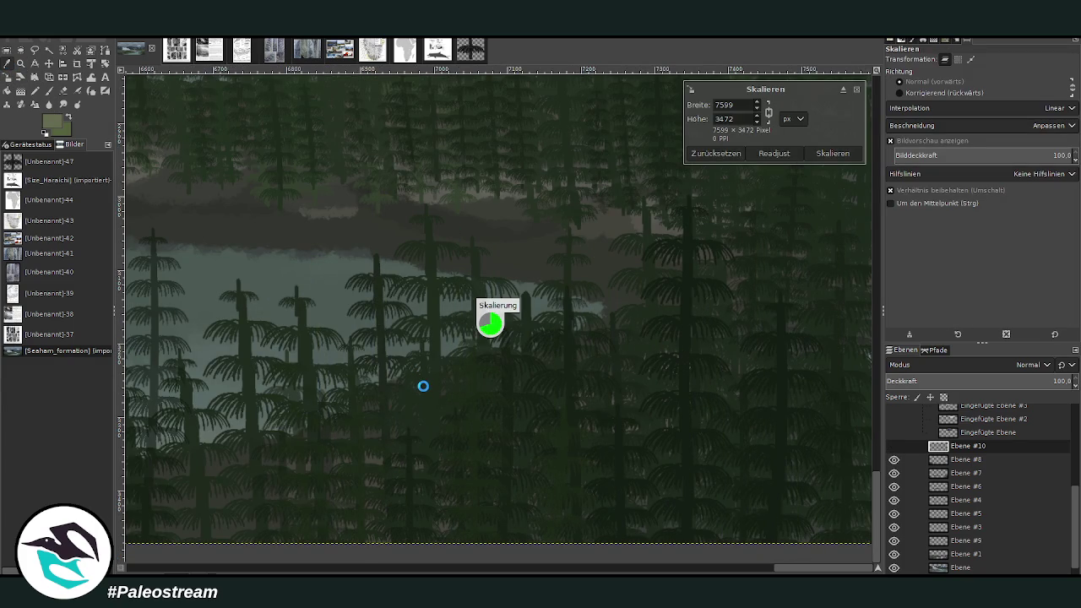
key("o")
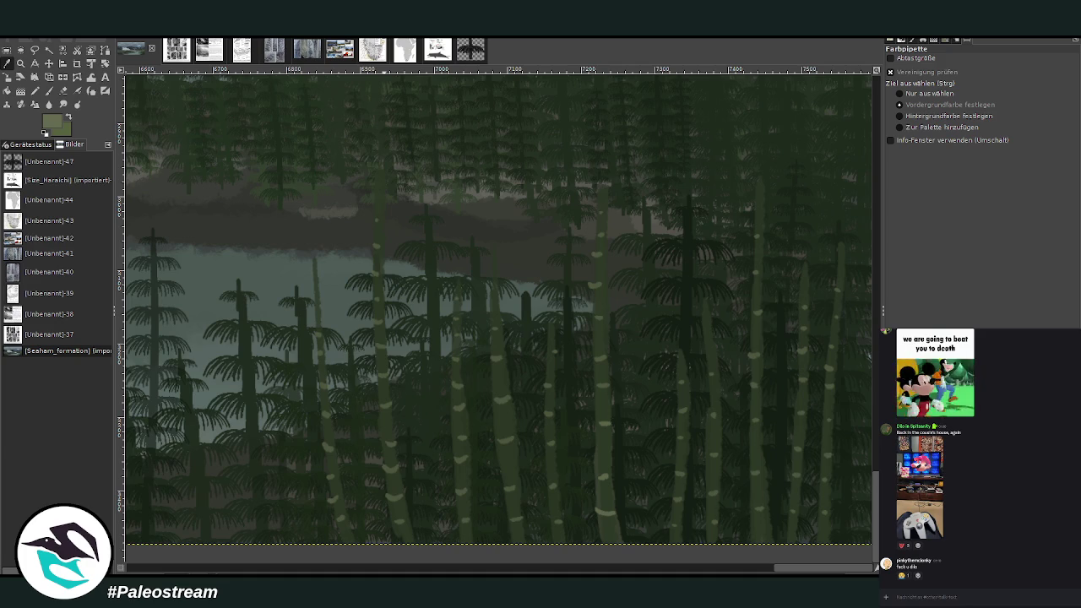
key("ctrl+e")
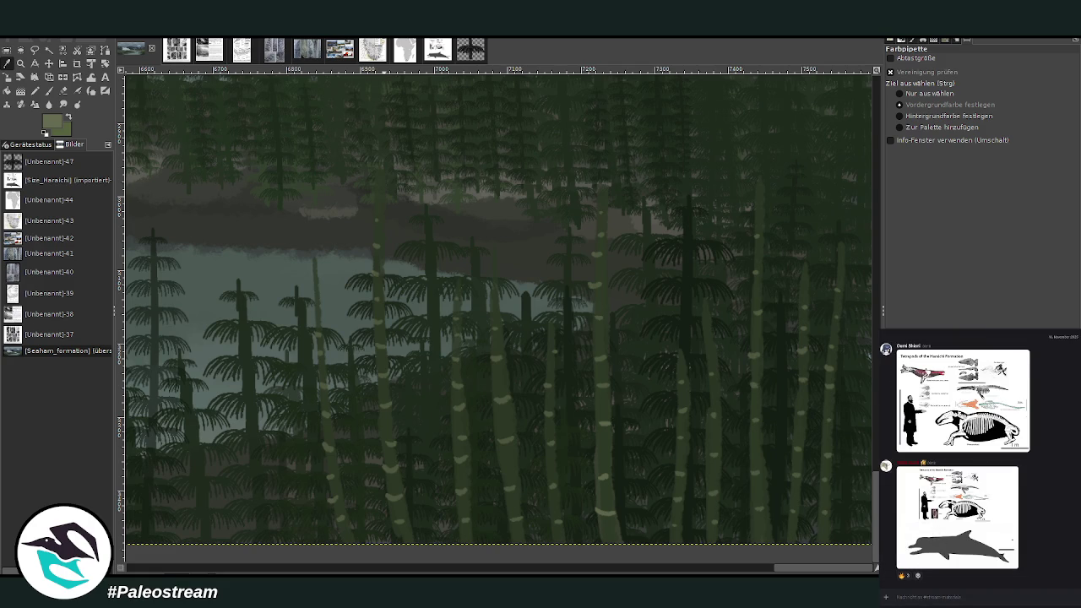
- Sample a dark forest green and set the paintbrush size to 43
left_click(685, 283)
left_click(866, 351)
key("p")
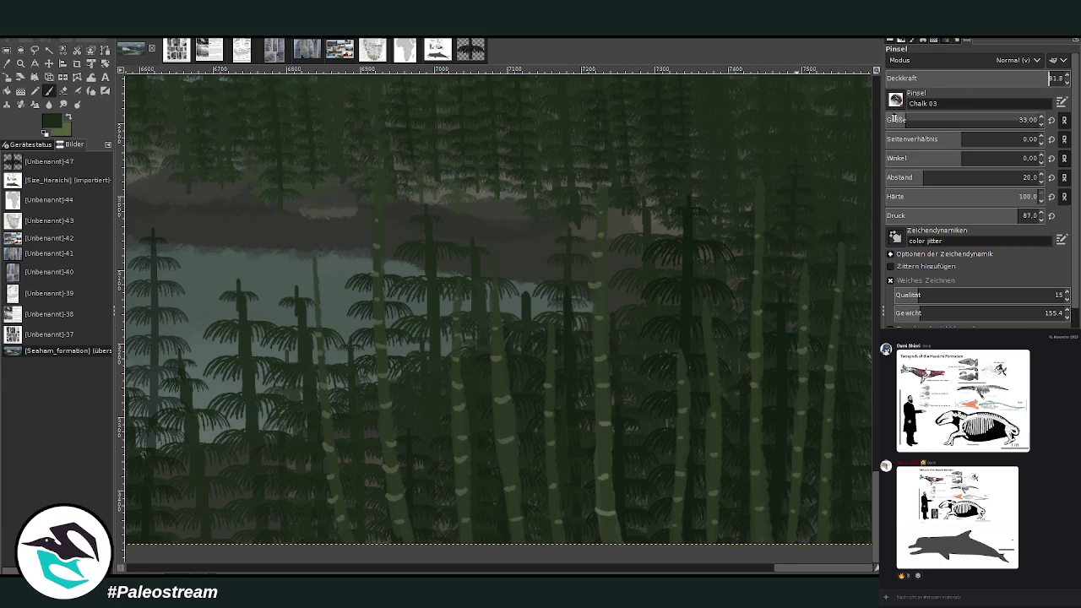
type("4")
key("Return")
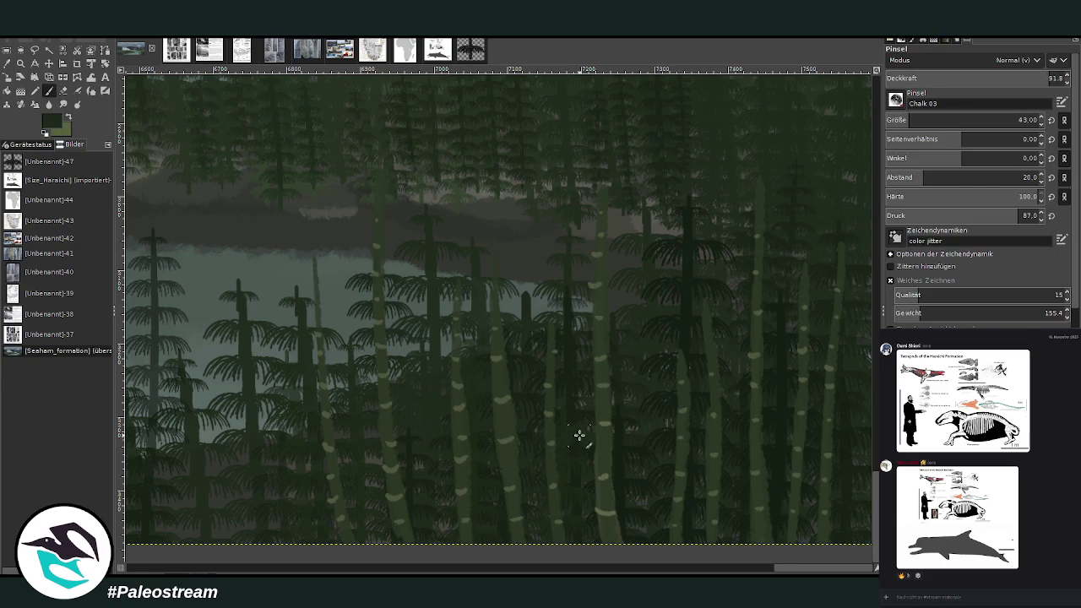
- Settle the brush at size 35 and paint dark frond whorls extending a stem's crown upward
left_click(923, 120)
left_click(1019, 120)
key("Page_Up")
left_click(912, 122)
left_click(904, 120)
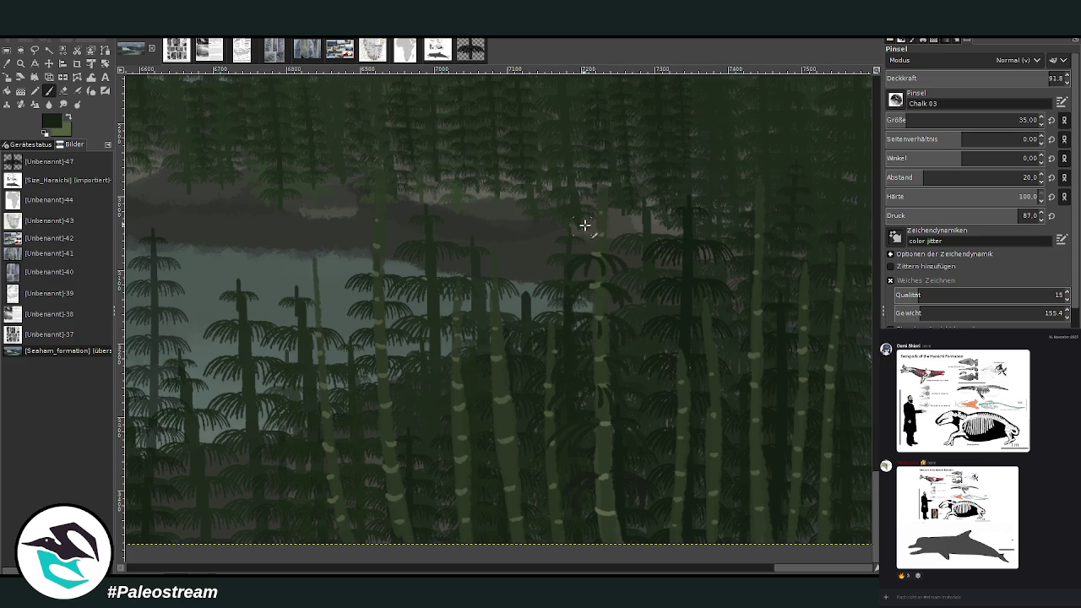
mouse_move(598, 237)
left_mouse_down()
mouse_move(583, 205)
mouse_move(603, 234)
left_mouse_up()
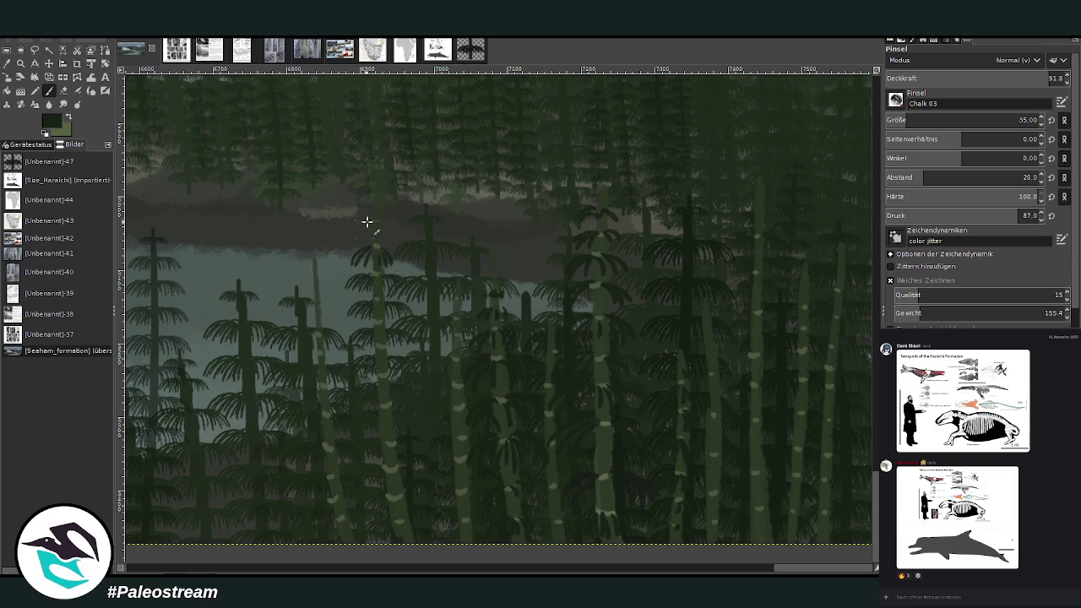
mouse_move(353, 226)
left_mouse_down()
mouse_move(357, 242)
mouse_move(377, 218)
mouse_move(364, 210)
mouse_move(388, 207)
mouse_move(375, 175)
left_mouse_up()
- Paint dark fronds down the left stem and small conifer branches on the thin trunk beside it
mouse_move(361, 274)
left_mouse_down()
mouse_move(342, 296)
mouse_move(372, 281)
mouse_move(397, 291)
mouse_move(345, 336)
mouse_move(367, 309)
mouse_move(396, 312)
mouse_move(381, 313)
mouse_move(346, 356)
mouse_move(381, 348)
mouse_move(401, 362)
mouse_move(393, 375)
left_mouse_up()
mouse_move(367, 324)
left_mouse_down()
mouse_move(340, 348)
mouse_move(374, 386)
mouse_move(350, 391)
mouse_move(406, 392)
left_mouse_up()
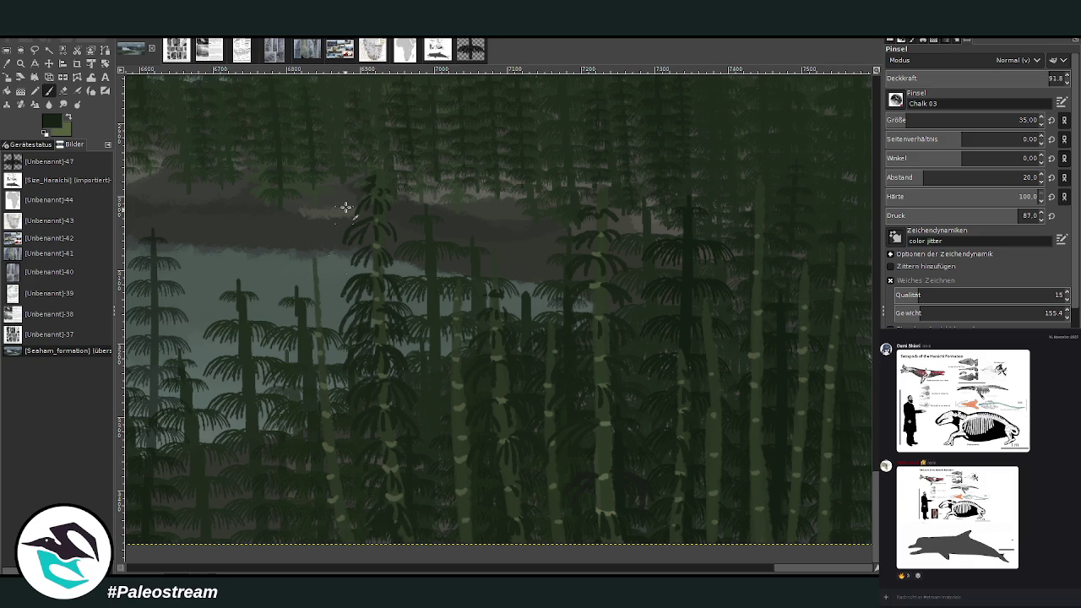
mouse_move(317, 304)
left_mouse_down()
mouse_move(304, 284)
mouse_move(309, 258)
left_mouse_up()
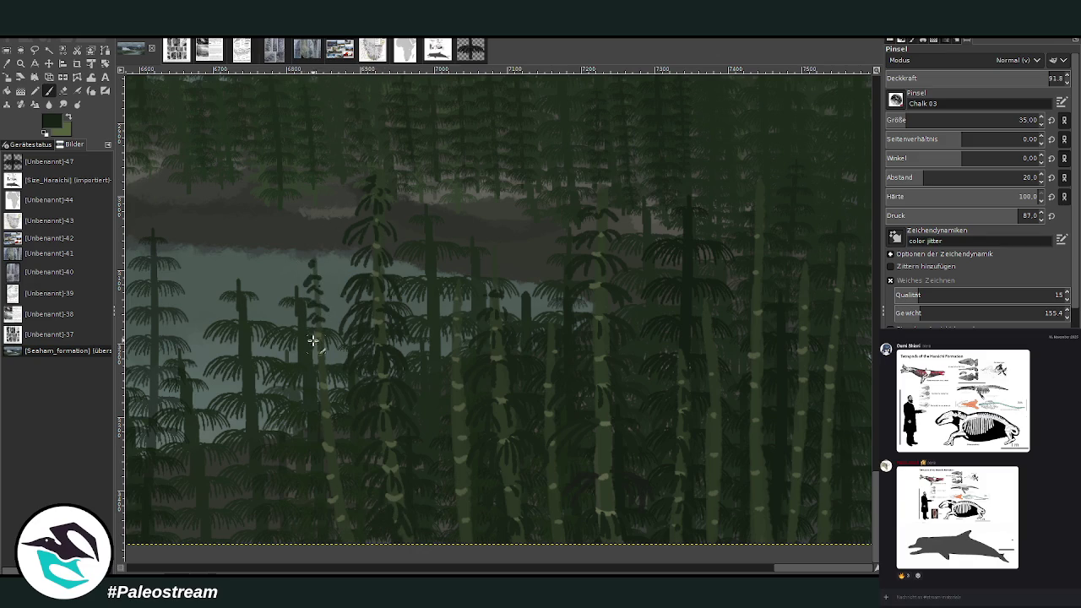
scroll(304, 406, "down", 5)
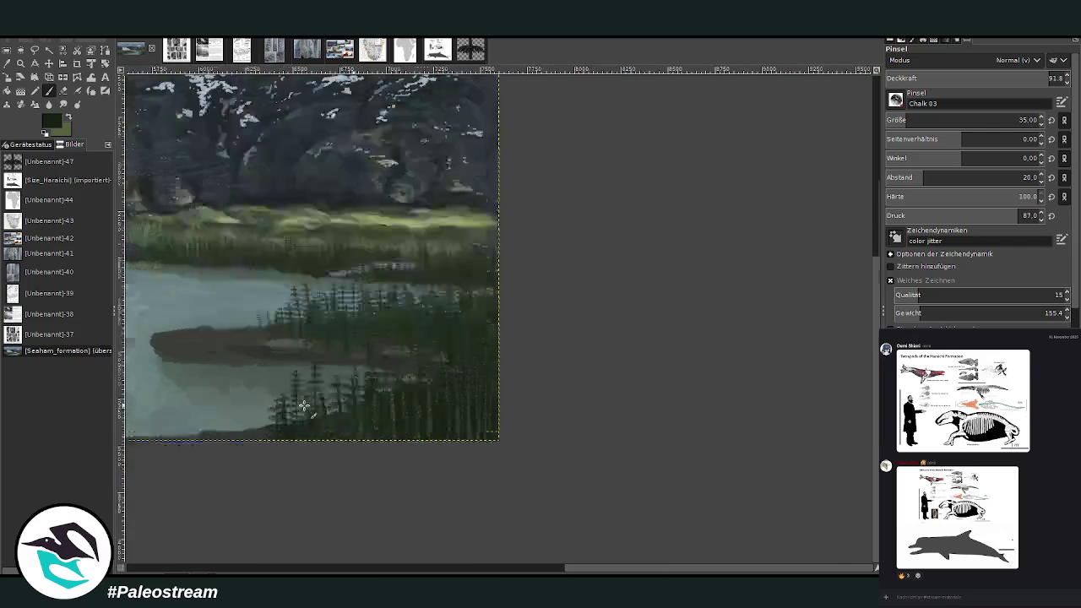
- Zoom into the lower-right forest and switch back to the paintbrush for the stem whorls
key("z")
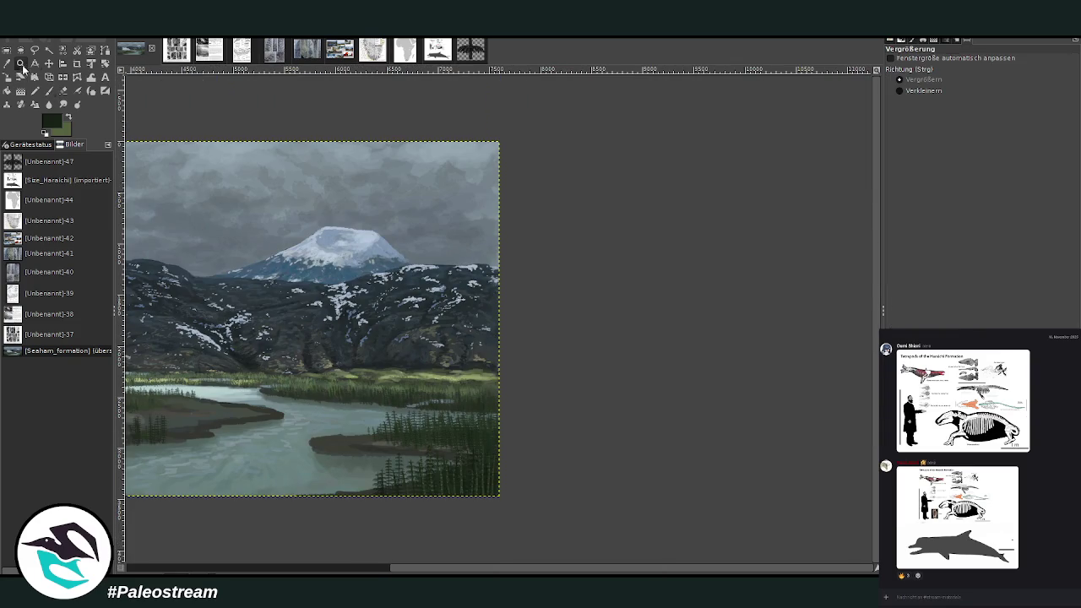
left_click_drag(373, 372, 508, 522)
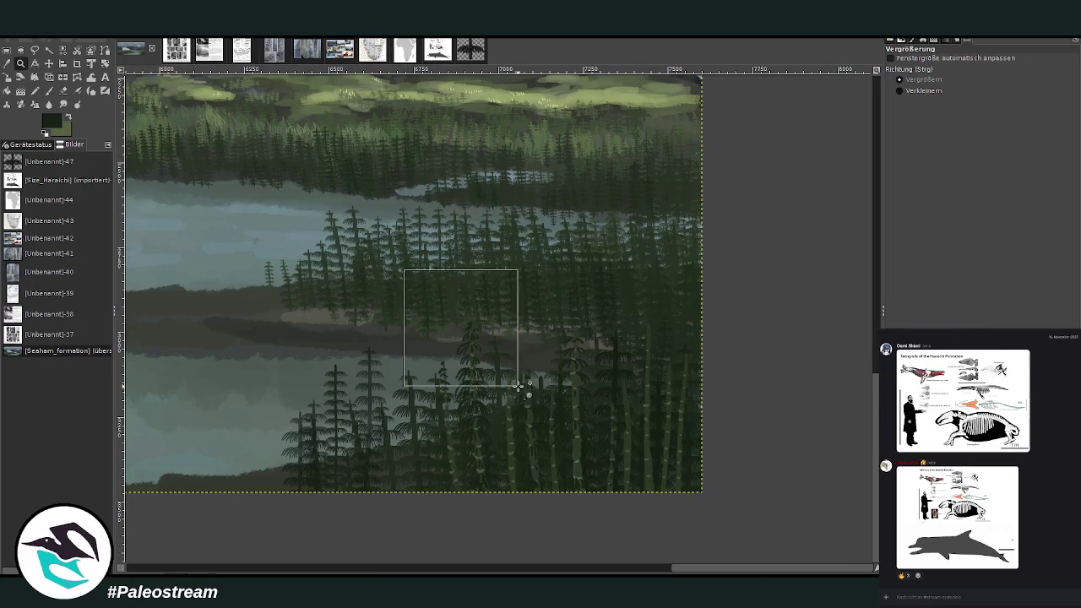
left_click_drag(402, 268, 572, 511)
left_click(49, 90)
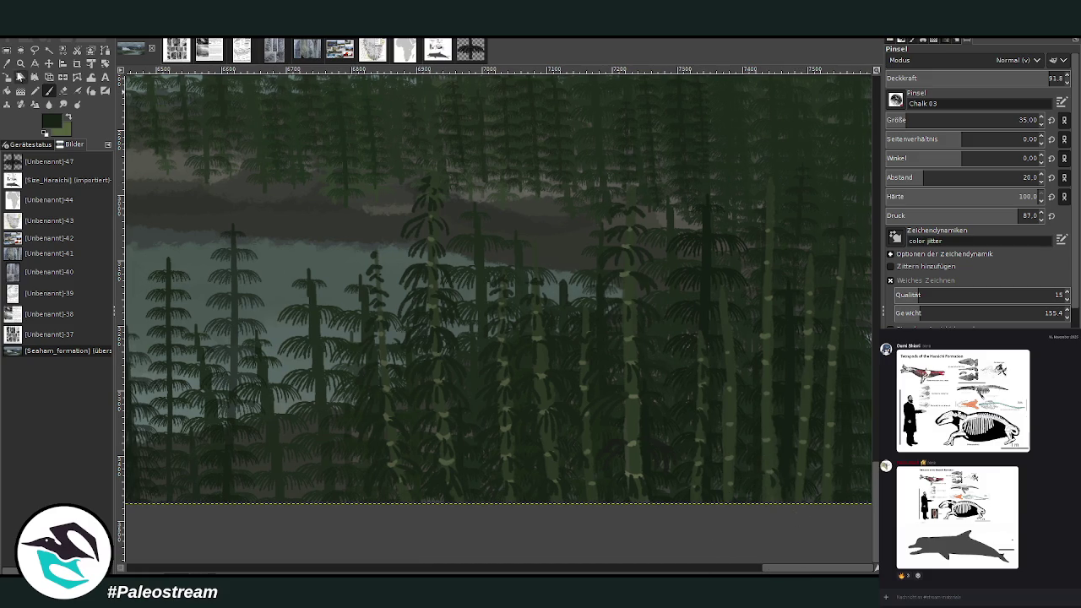
left_click(20, 63)
- Sample a lighter green from the painting and set the brush to size 26, opacity 82
left_click(507, 273)
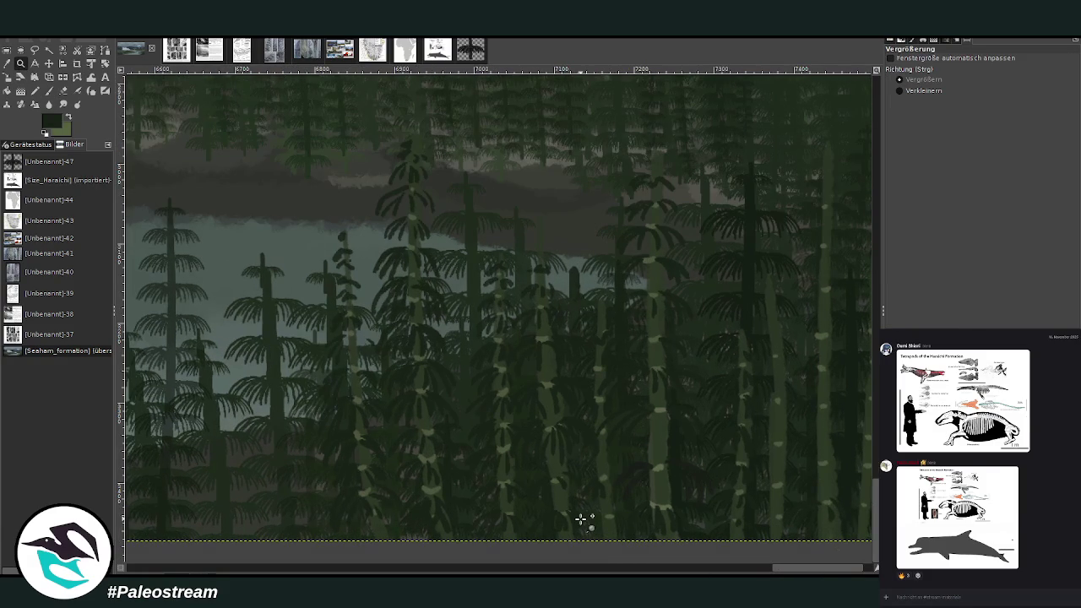
left_click(6, 63)
left_click(421, 330)
left_click(49, 90)
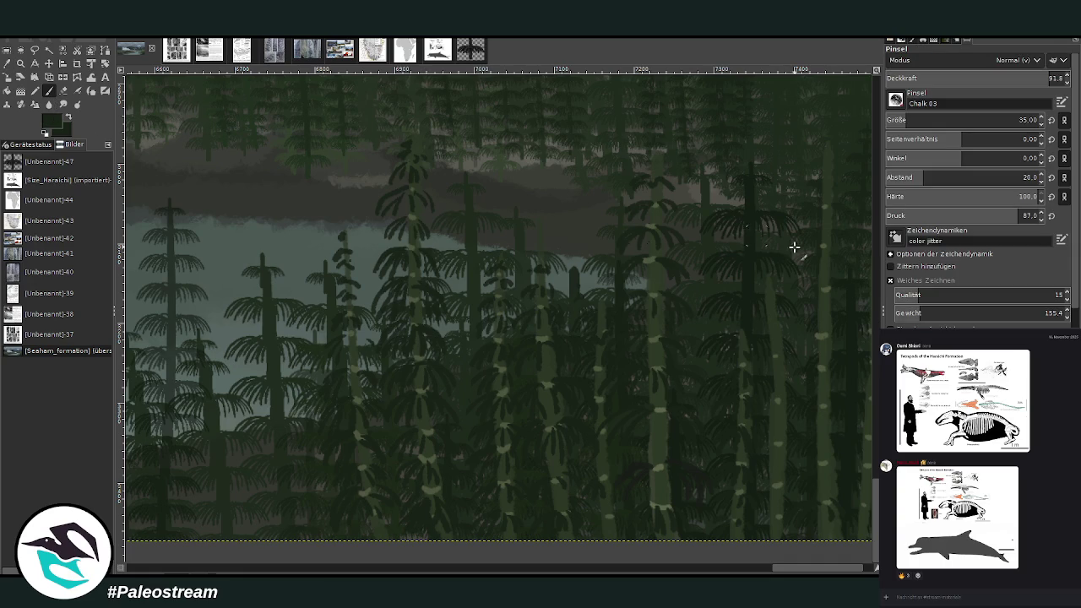
left_click(862, 342, "ctrl")
left_click_drag(1032, 77, 1018, 77)
left_click_drag(1026, 119, 1019, 120)
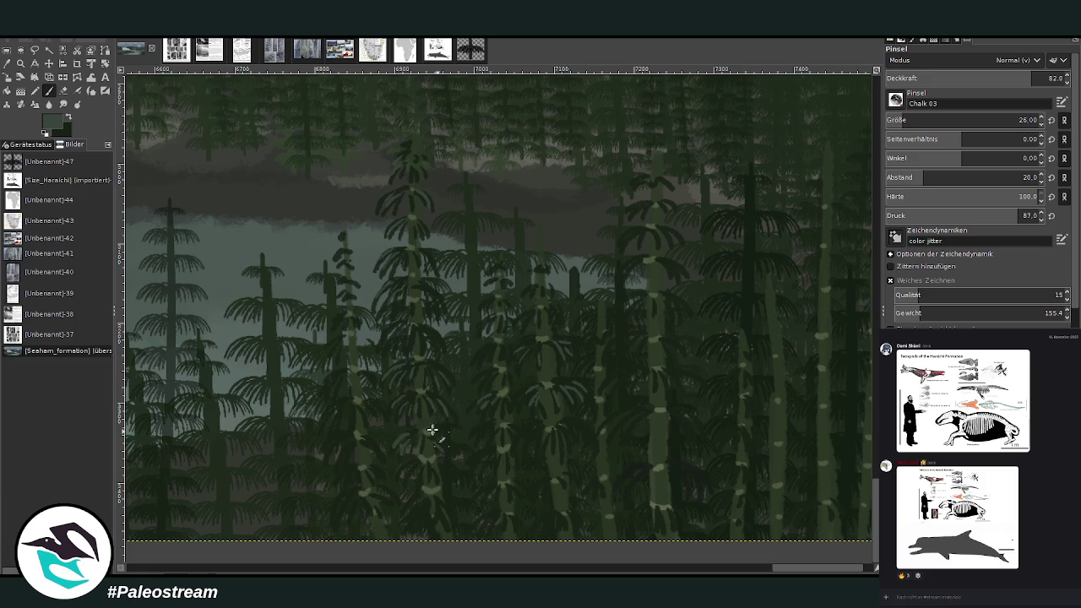
- Paint lighter green and reddish-brown strokes up the central trunk and darken its lower part
scroll(892, 117, "down", 3)
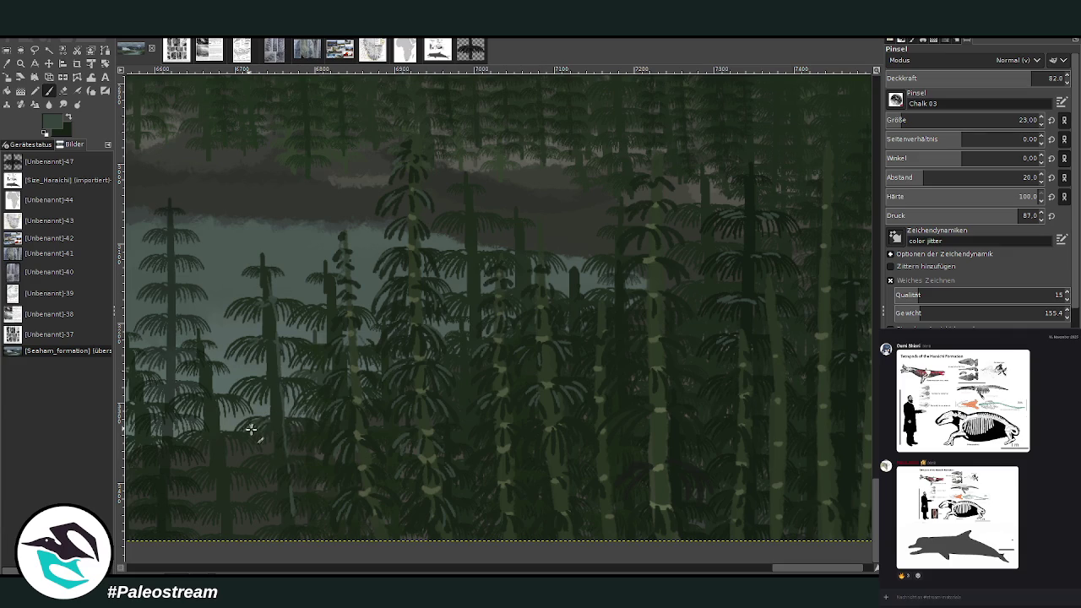
scroll(757, 568, "left", 4)
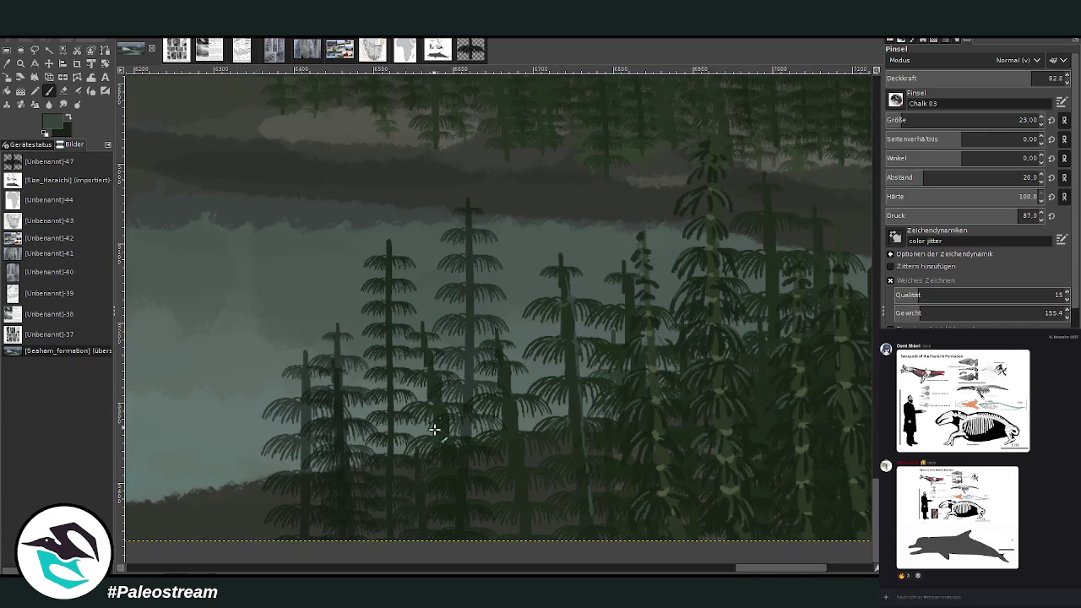
left_click_drag(468, 363, 470, 286)
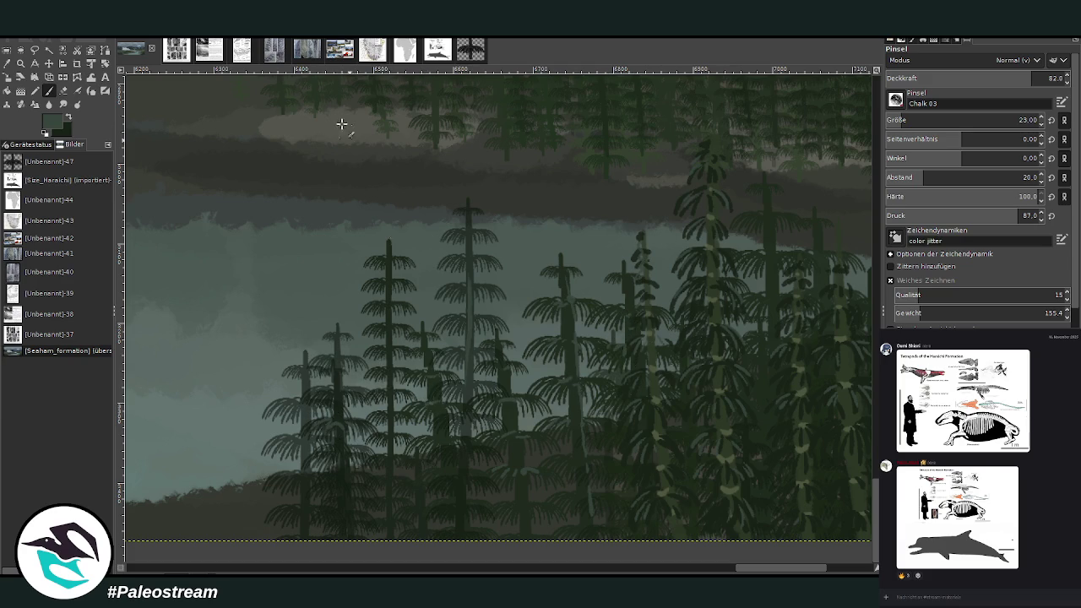
left_click(68, 117)
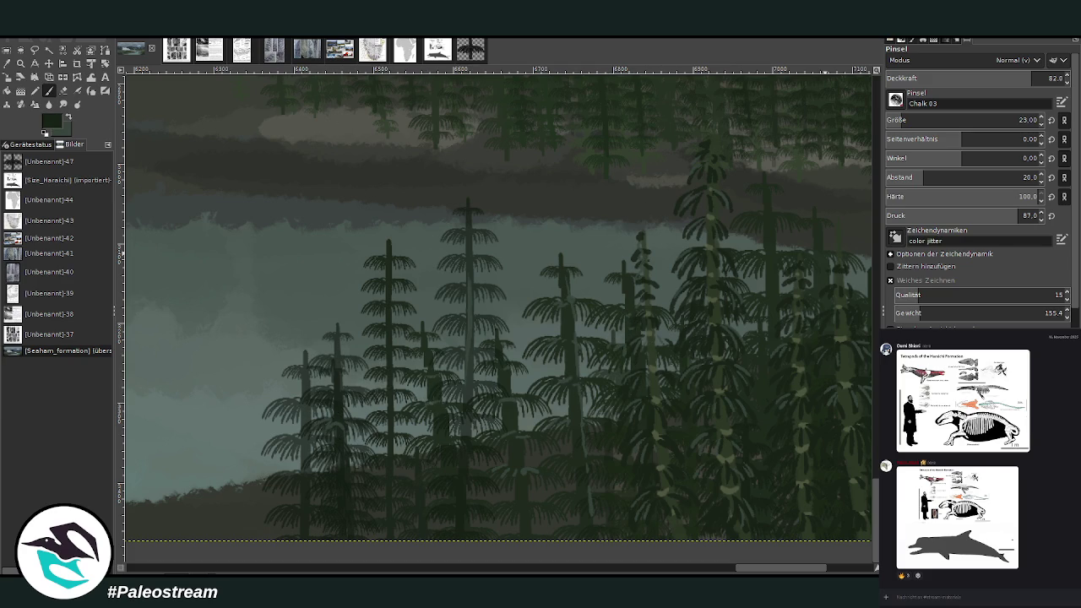
left_click(867, 336, "ctrl")
left_click(859, 336, "ctrl")
left_click_drag(463, 512, 465, 428)
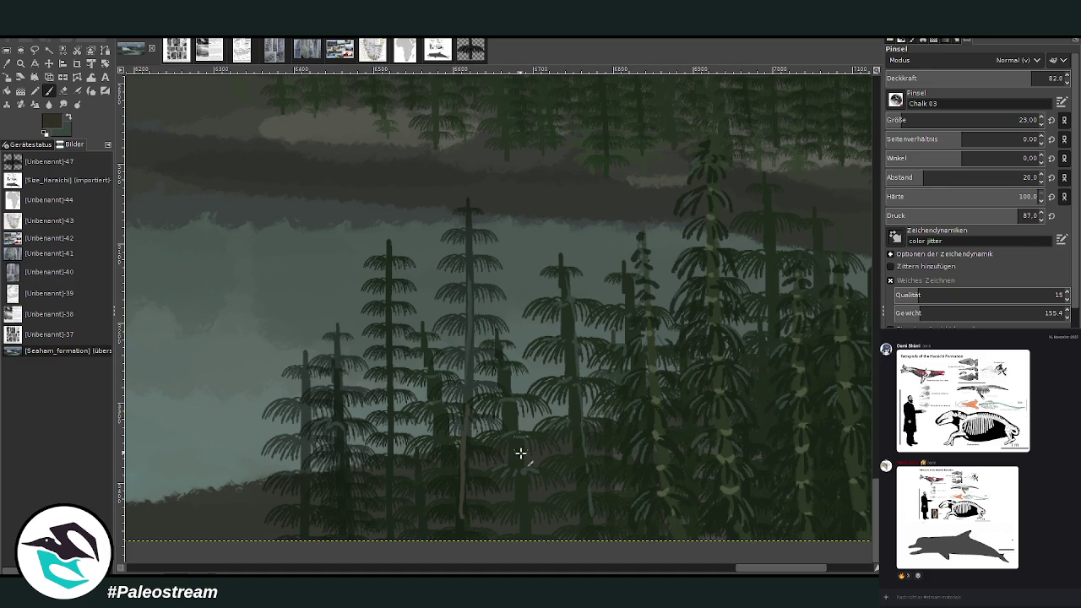
left_click_drag(467, 507, 469, 209)
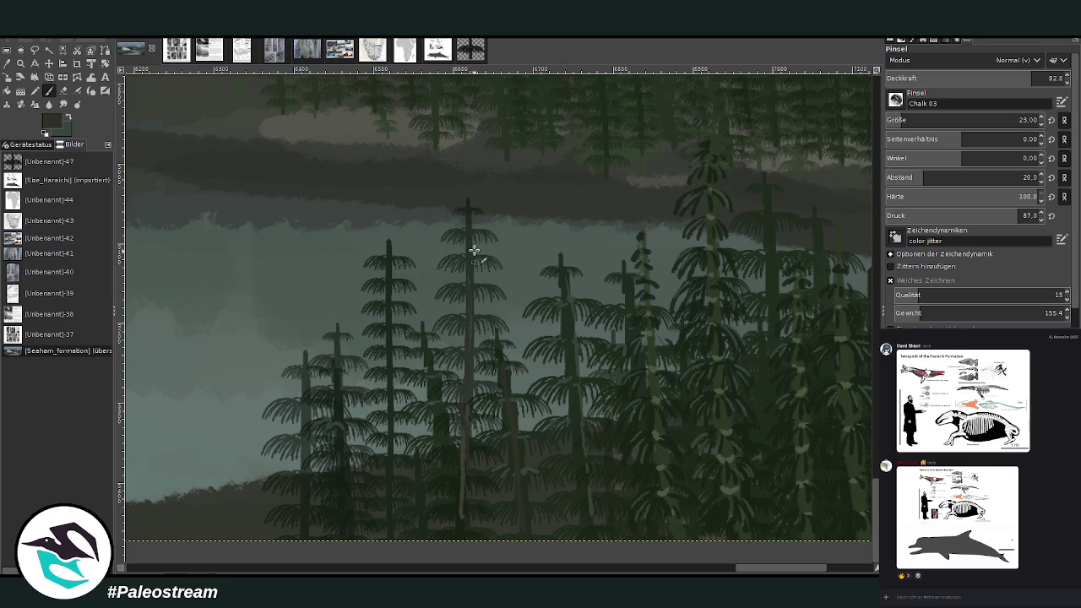
left_click_drag(470, 388, 453, 523)
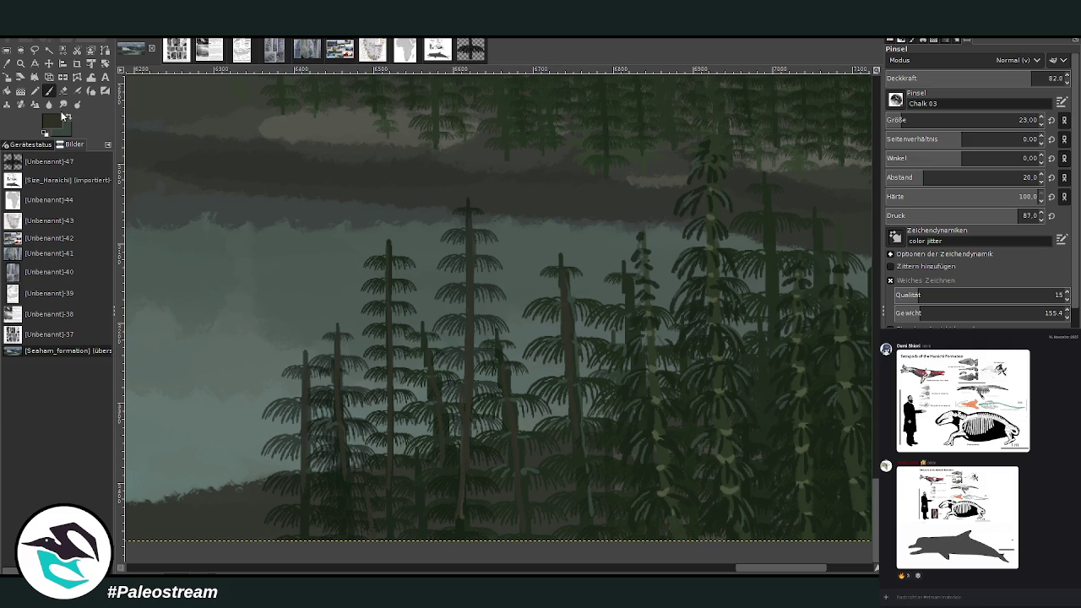
- Paint pale brownish curved stems across the lower thicket, lowering opacity to 63.4
left_click(822, 269, "ctrl")
left_click_drag(482, 528, 418, 433)
mouse_move(517, 526)
left_mouse_down()
mouse_move(512, 453)
mouse_move(492, 489)
left_mouse_up()
mouse_move(566, 535)
left_mouse_down()
mouse_move(551, 474)
mouse_move(458, 451)
mouse_move(565, 507)
mouse_move(574, 539)
left_mouse_up()
mouse_move(438, 536)
left_mouse_down()
mouse_move(415, 492)
mouse_move(380, 473)
left_mouse_up()
left_click_drag(433, 500, 452, 539)
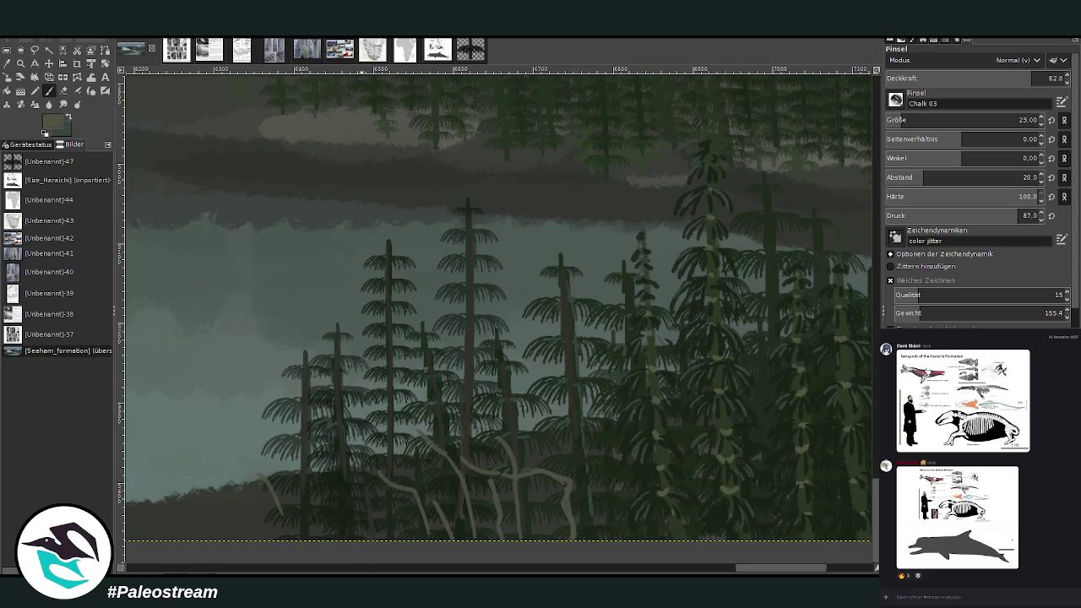
scroll(283, 515, "left", 5)
left_click(985, 76)
mouse_move(632, 517)
left_mouse_down()
mouse_move(613, 461)
mouse_move(591, 483)
left_mouse_up()
left_click_drag(604, 515, 575, 492)
mouse_move(648, 524)
left_mouse_down()
mouse_move(633, 483)
mouse_move(598, 452)
left_mouse_up()
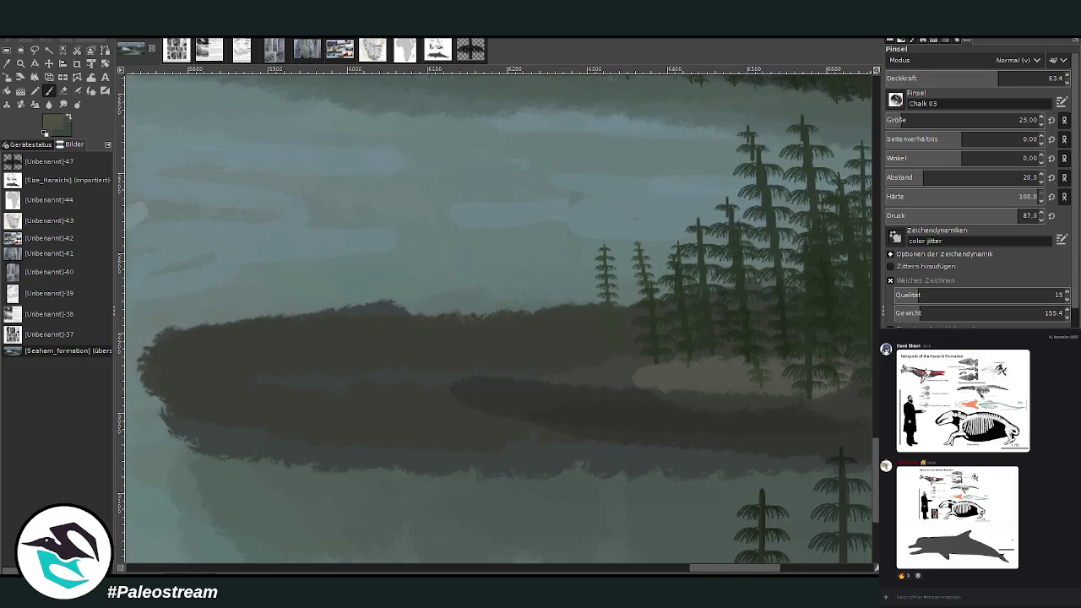
- Paint long light stems among the conifers on the land spit
scroll(622, 506, "up", 3)
scroll(909, 120, "down", 1)
mouse_move(718, 365)
left_mouse_down()
mouse_move(701, 304)
mouse_move(725, 326)
left_mouse_up()
scroll(910, 121, "up", 13)
left_click_drag(784, 378, 777, 321)
left_click_drag(745, 162, 784, 330)
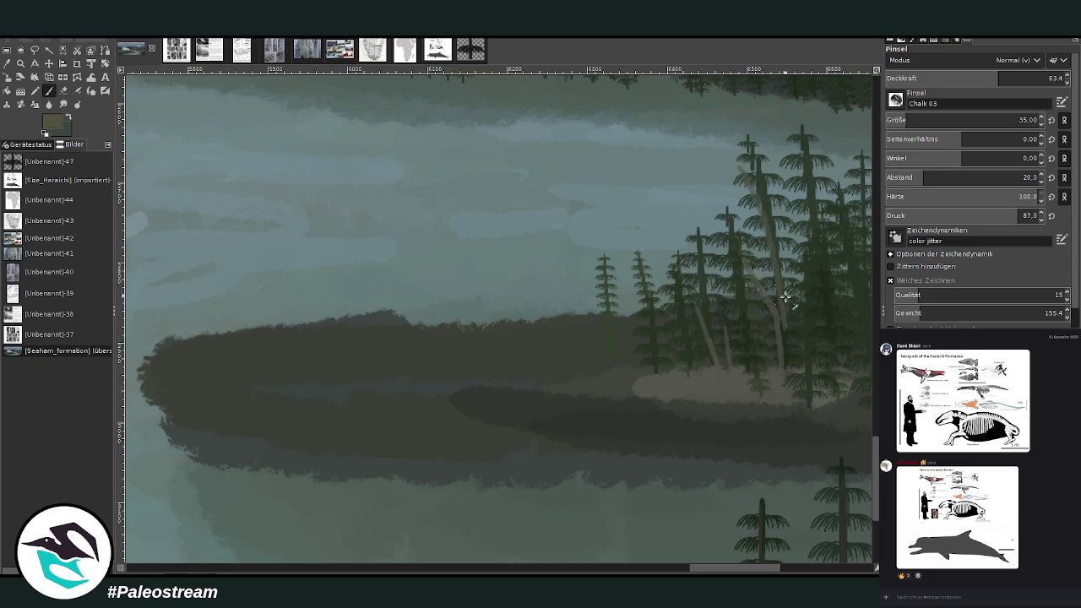
- Raise opacity to 83.6 and add light brown curved stems among the conifers
left_click(1050, 78)
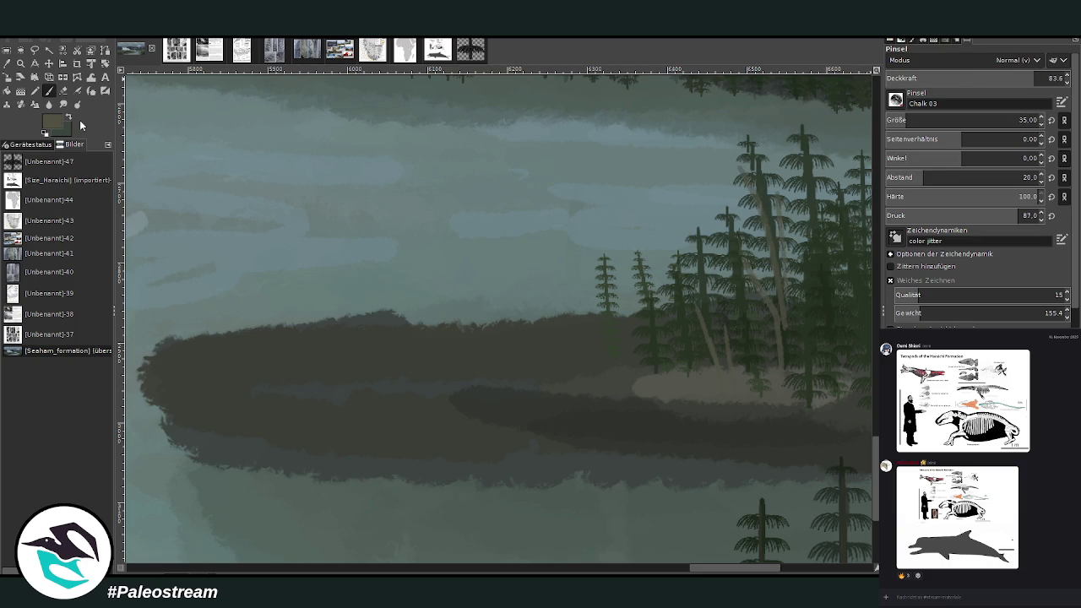
left_click(858, 336, "ctrl")
left_click_drag(756, 342, 723, 183)
left_click_drag(792, 325, 764, 157)
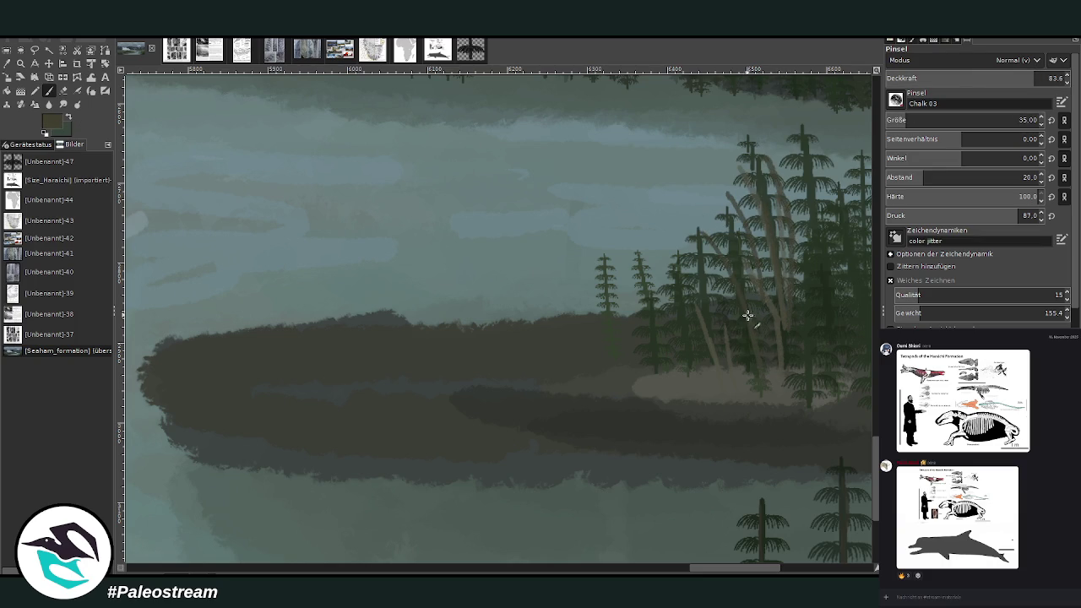
mouse_move(681, 352)
left_mouse_down()
mouse_move(651, 209)
mouse_move(669, 213)
left_mouse_up()
mouse_move(627, 315)
left_mouse_down()
mouse_move(613, 284)
mouse_move(578, 292)
left_mouse_up()
left_click_drag(714, 568, 761, 568)
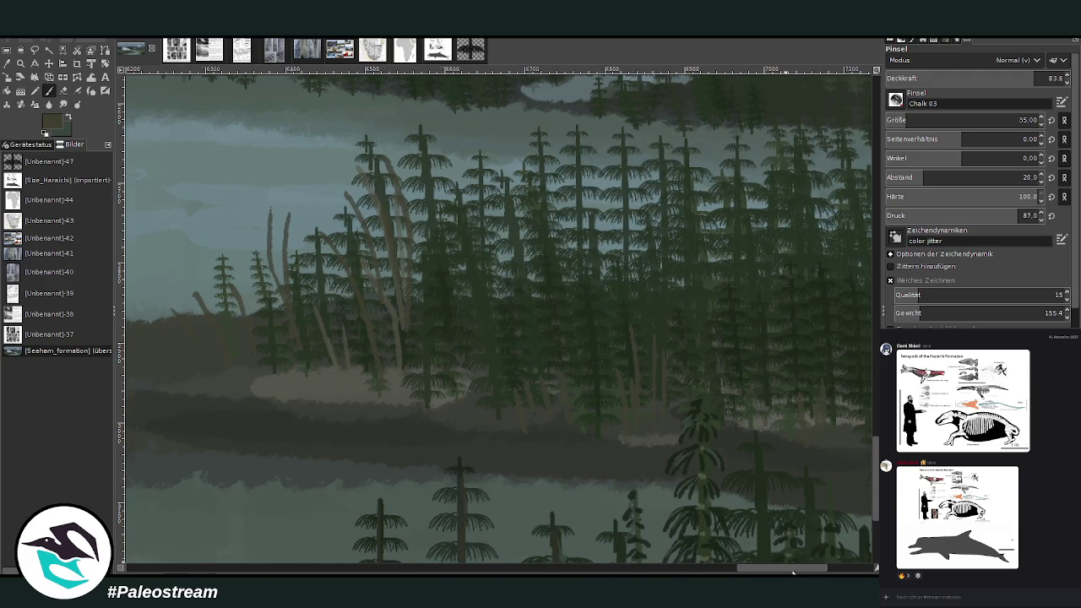
left_click_drag(788, 572, 822, 572)
- Reduce the brush to size 20 and paint reddish grass-like strokes in the forest
left_click(954, 120)
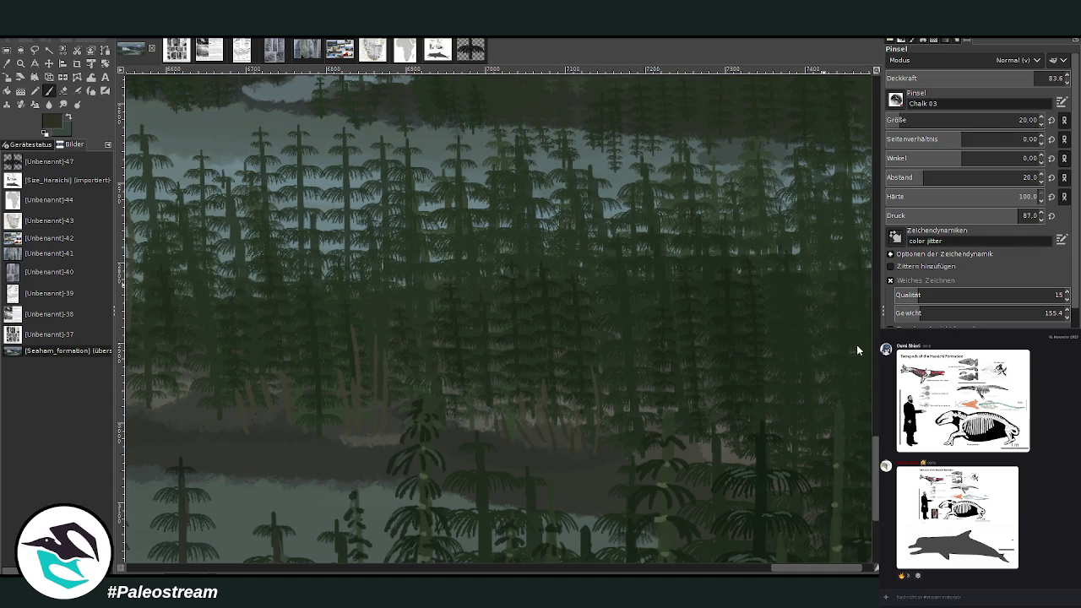
left_click_drag(572, 434, 523, 381)
mouse_move(522, 422)
left_mouse_down()
mouse_move(490, 411)
mouse_move(460, 429)
left_mouse_up()
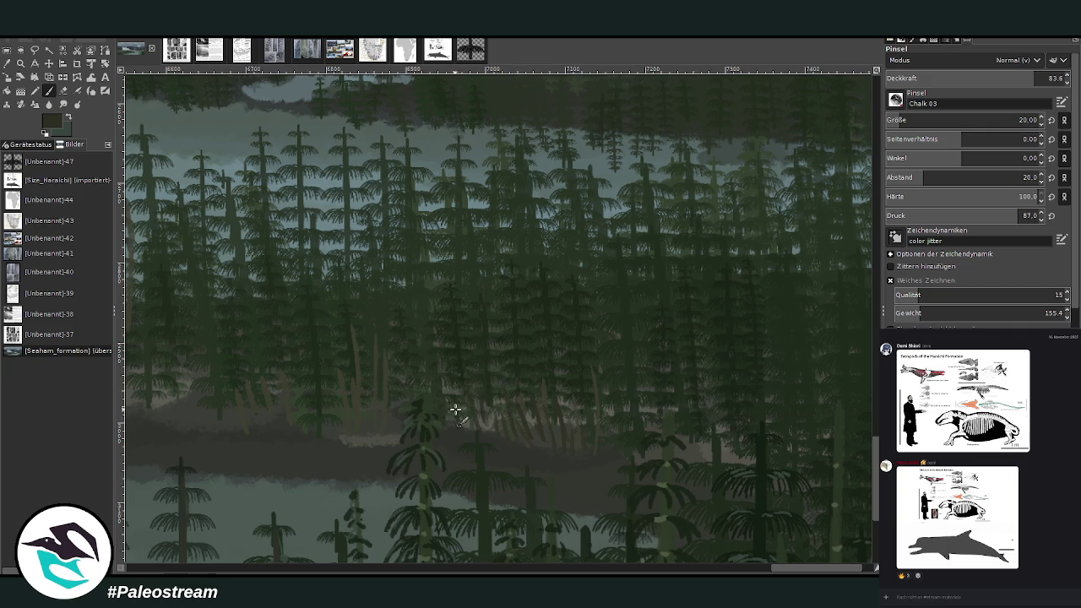
scroll(495, 558, "left", 5)
scroll(485, 565, "left", 5)
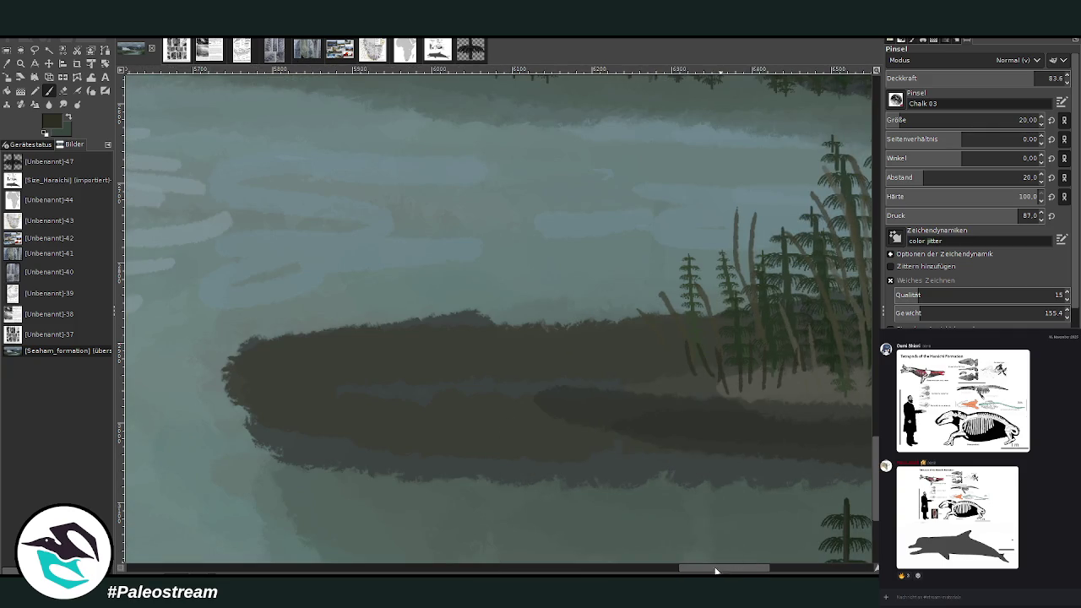
scroll(715, 567, "right", 4)
- Paint dark diagonal reeds on the land spit, enlarging the brush to size 45
left_click_drag(463, 370, 487, 417)
left_click_drag(495, 380, 507, 403)
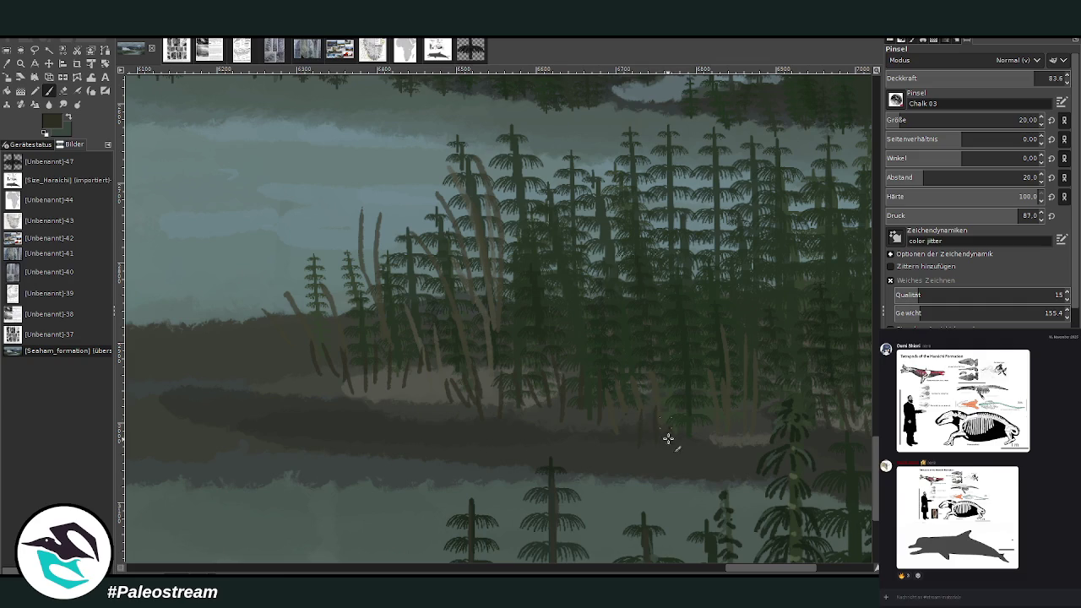
left_click(907, 122)
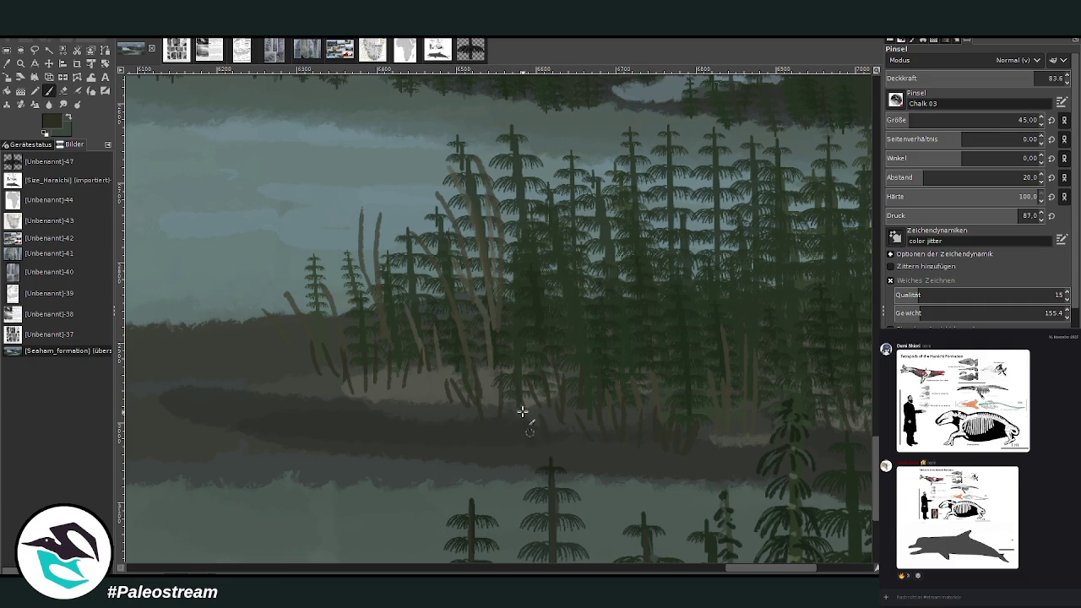
scroll(508, 562, "left", 5)
left_click_drag(652, 414, 648, 381)
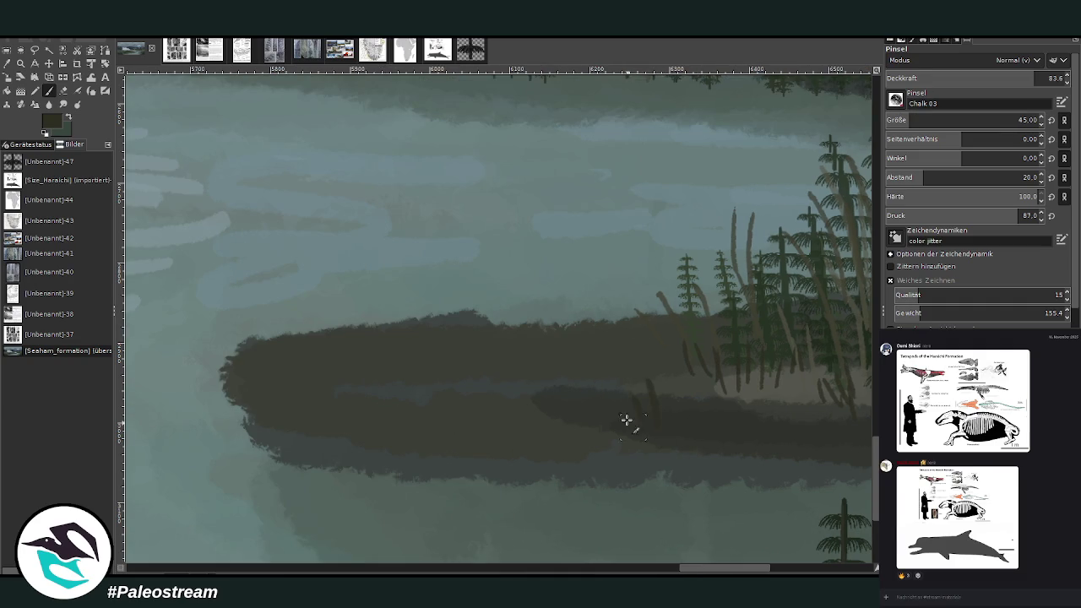
- Scatter dark grass blades along the spit and shoreline, switching opacity between 67.2 and 83.6
mouse_move(591, 447)
left_mouse_down()
mouse_move(581, 427)
mouse_move(530, 418)
left_mouse_up()
left_click_drag(583, 447, 565, 424)
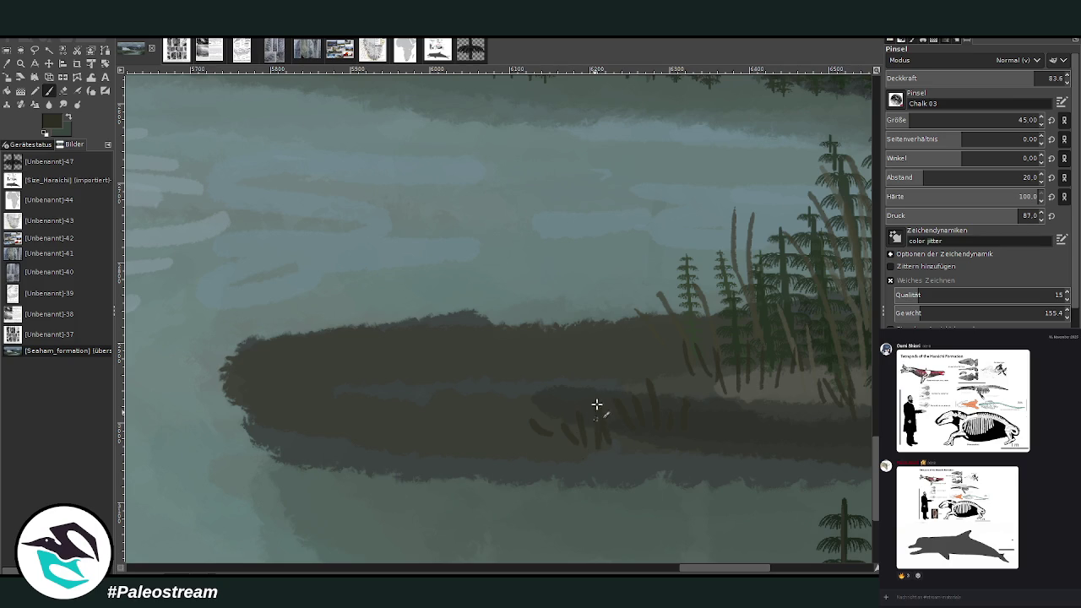
left_click_drag(694, 384, 686, 348)
mouse_move(682, 385)
left_mouse_down()
mouse_move(674, 337)
mouse_move(645, 348)
left_mouse_up()
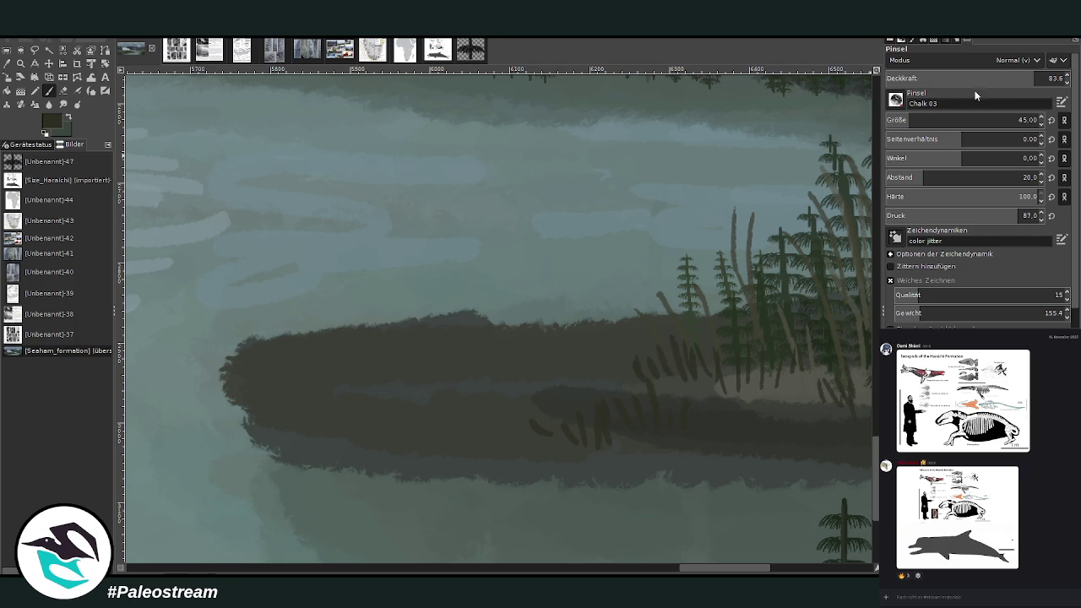
left_click(1005, 78)
left_click_drag(615, 289, 578, 335)
left_click(1048, 78)
mouse_move(616, 294)
left_mouse_down()
mouse_move(574, 321)
mouse_move(487, 307)
mouse_move(465, 335)
mouse_move(514, 309)
mouse_move(408, 333)
mouse_move(363, 326)
left_mouse_up()
- Sample a dark colour and darken the water and reflection beneath the shoreline
key("o")
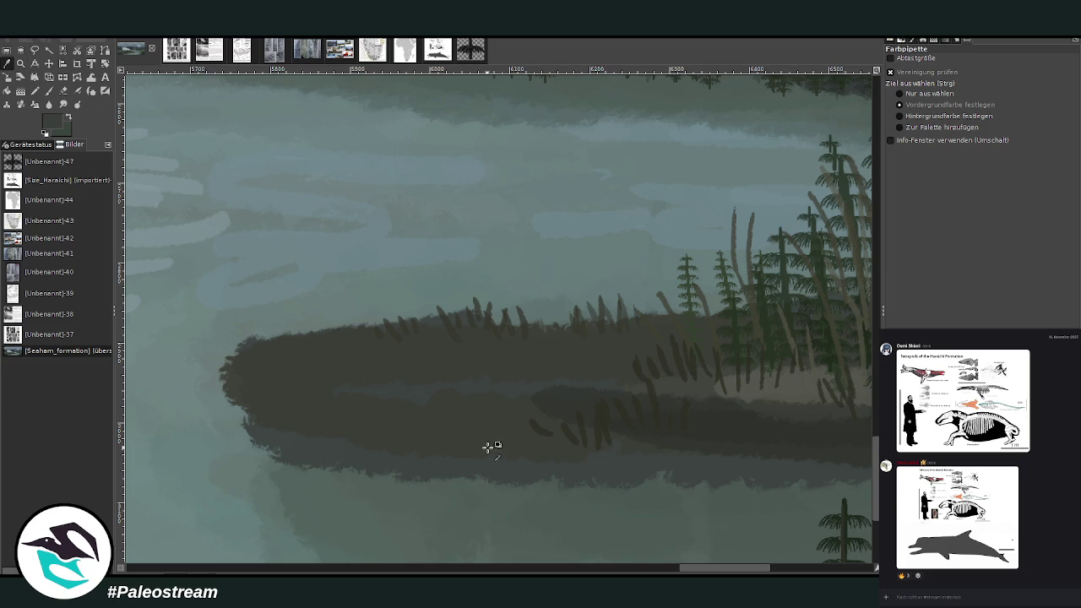
left_click(49, 91)
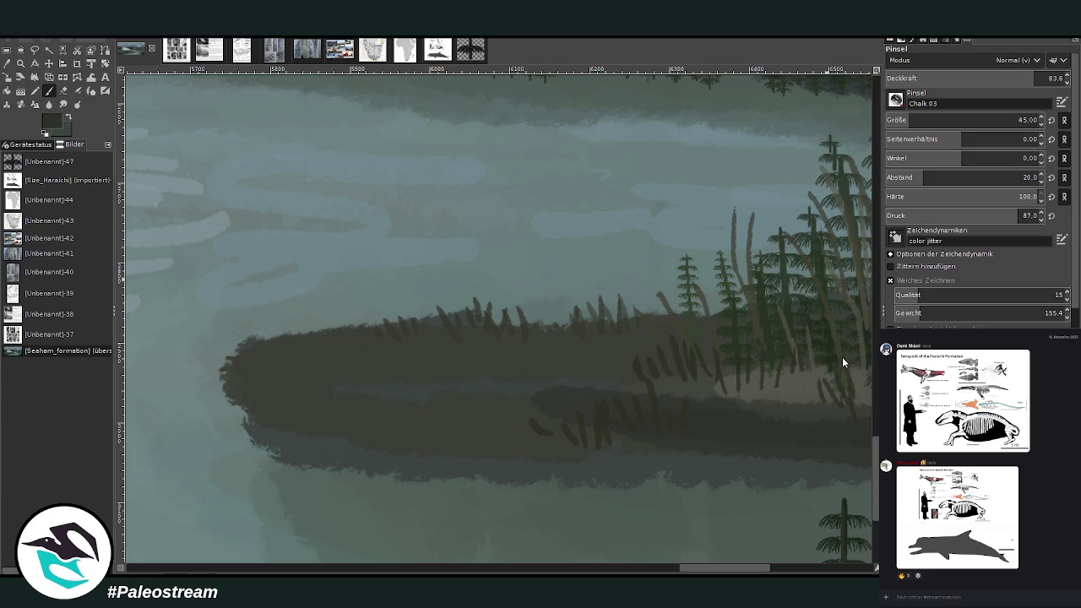
mouse_move(609, 480)
left_mouse_down()
mouse_move(410, 465)
mouse_move(702, 485)
mouse_move(673, 458)
mouse_move(374, 442)
left_mouse_up()
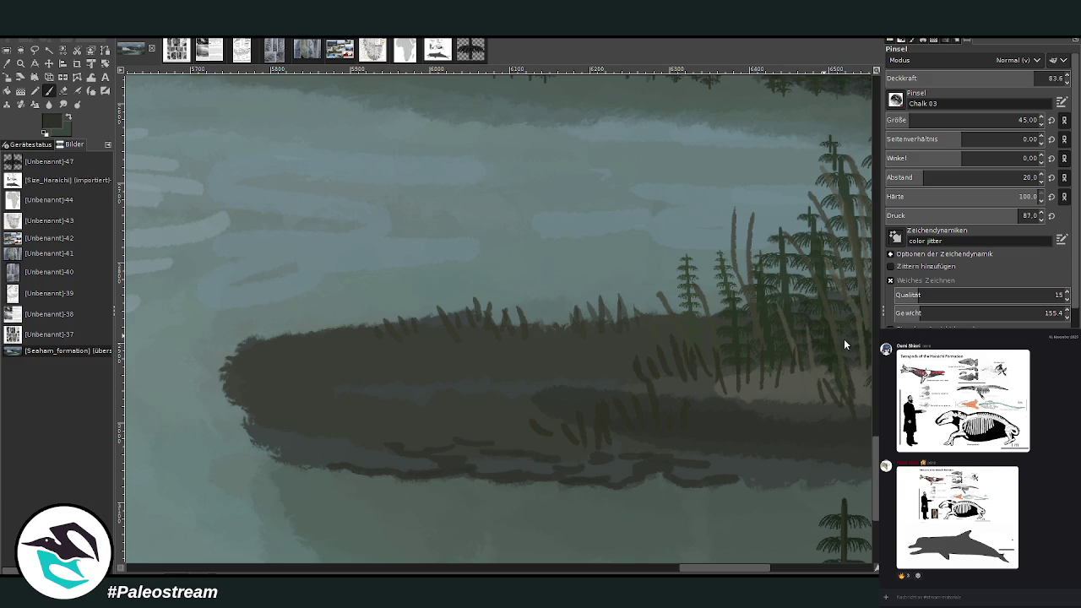
mouse_move(265, 451)
left_mouse_down()
mouse_move(235, 391)
mouse_move(229, 346)
mouse_move(354, 339)
left_mouse_up()
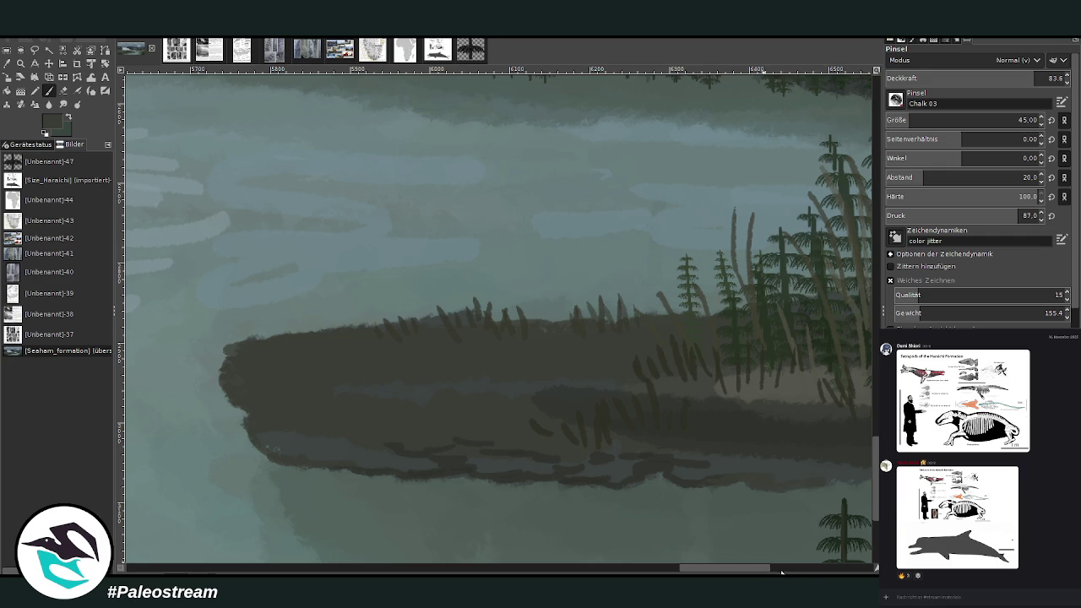
scroll(781, 573, "right", 4)
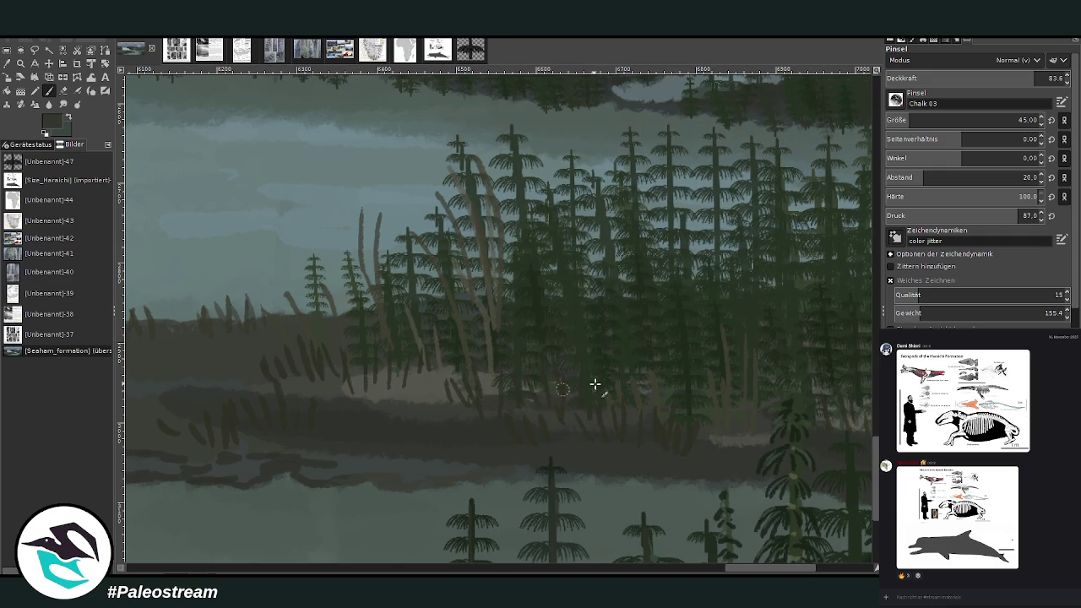
mouse_move(518, 473)
left_mouse_down()
mouse_move(743, 480)
mouse_move(393, 456)
left_mouse_up()
- Darken the island's lower-left edge along the water
left_click_drag(746, 569, 784, 569)
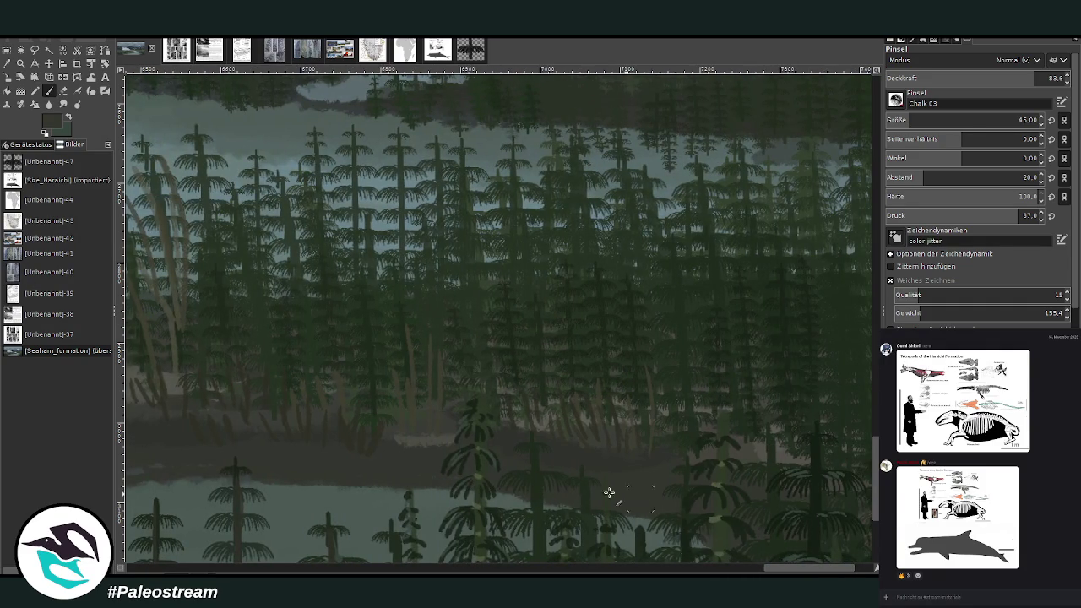
scroll(651, 534, "left", 4)
scroll(625, 498, "left", 4)
scroll(603, 459, "left", 2)
mouse_move(521, 455)
left_mouse_down()
mouse_move(478, 430)
mouse_move(449, 380)
mouse_move(461, 354)
mouse_move(544, 342)
mouse_move(589, 384)
mouse_move(647, 398)
mouse_move(692, 370)
left_mouse_up()
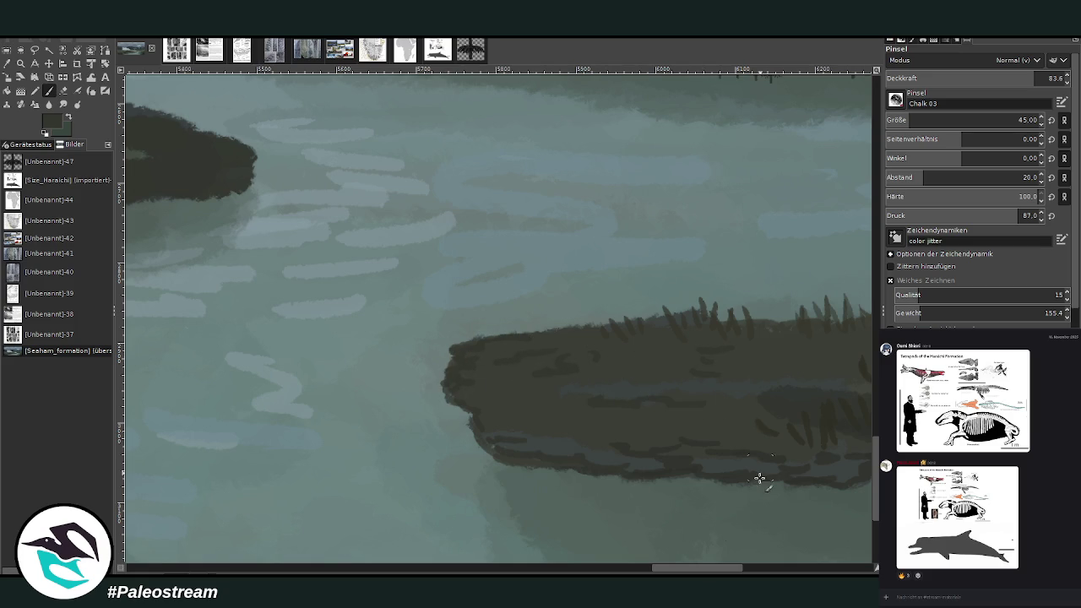
- Paint a dark edge along the island's lower shore below the trees
scroll(751, 434, "left", 5)
scroll(693, 321, "up", 5)
scroll(693, 321, "left", 5)
left_click_drag(672, 191, 394, 225)
scroll(735, 242, "left", 5)
scroll(735, 242, "up", 3)
mouse_move(736, 242)
left_mouse_down()
mouse_move(657, 273)
mouse_move(661, 309)
mouse_move(627, 337)
mouse_move(518, 347)
mouse_move(413, 376)
mouse_move(213, 382)
left_mouse_up()
scroll(512, 557, "left", 5)
mouse_move(552, 372)
left_mouse_down()
mouse_move(415, 393)
mouse_move(387, 408)
left_mouse_up()
- Dab dark pebble-like marks along the shoreline and darken it beneath the tree line
left_click(430, 413)
left_click(393, 409)
left_click(349, 410)
left_click(334, 411)
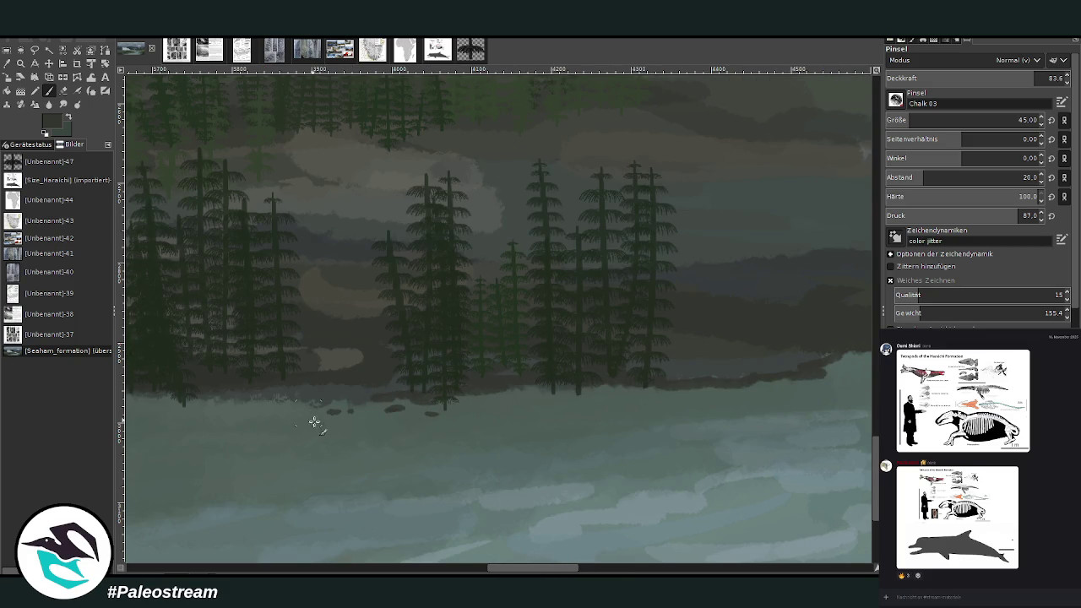
scroll(432, 572, "left", 5)
mouse_move(718, 402)
left_mouse_down()
mouse_move(326, 379)
mouse_move(302, 391)
left_mouse_up()
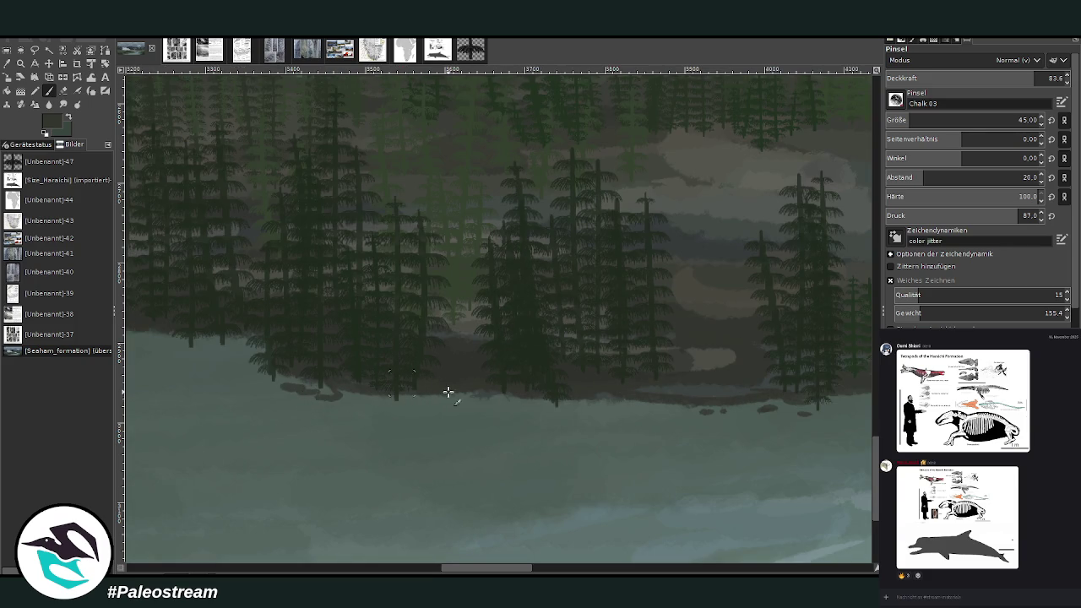
left_click(275, 397)
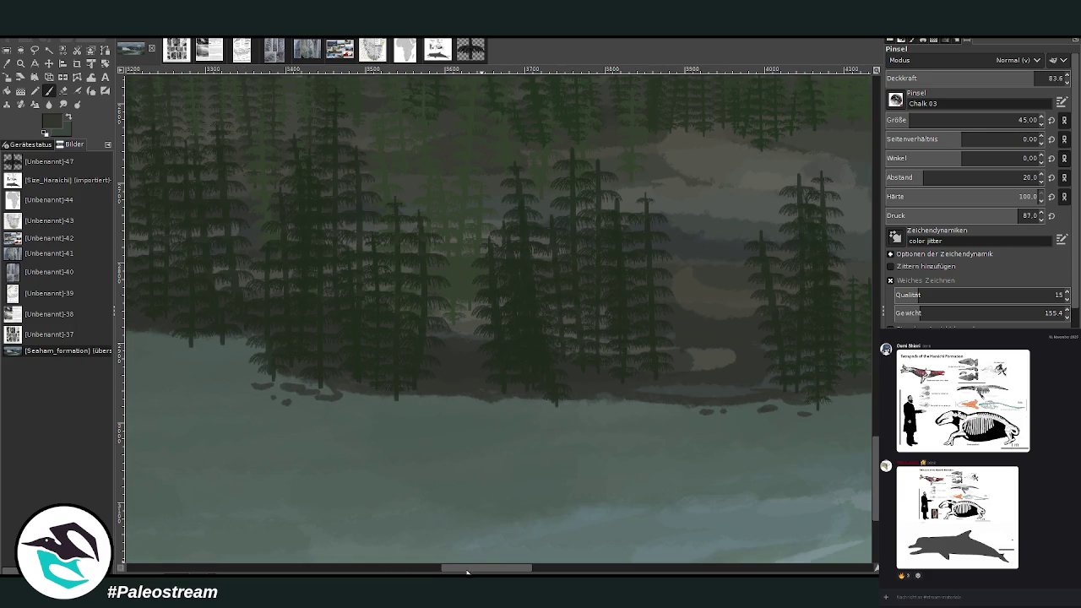
scroll(467, 574, "left", 7)
mouse_move(579, 328)
left_mouse_down()
mouse_move(362, 336)
mouse_move(282, 318)
mouse_move(213, 328)
left_mouse_up()
- Reshape the right edge of the dark mud bank and zoom back out
mouse_move(445, 462)
left_mouse_down()
mouse_move(477, 494)
mouse_move(456, 531)
left_mouse_up()
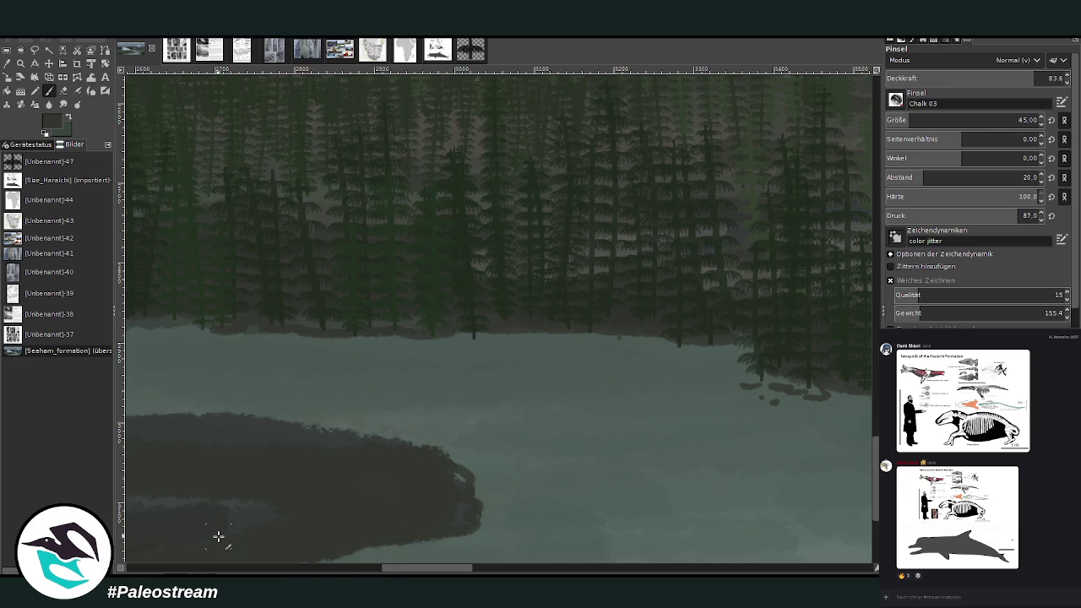
scroll(217, 536, "down", 5)
scroll(217, 537, "down", 1)
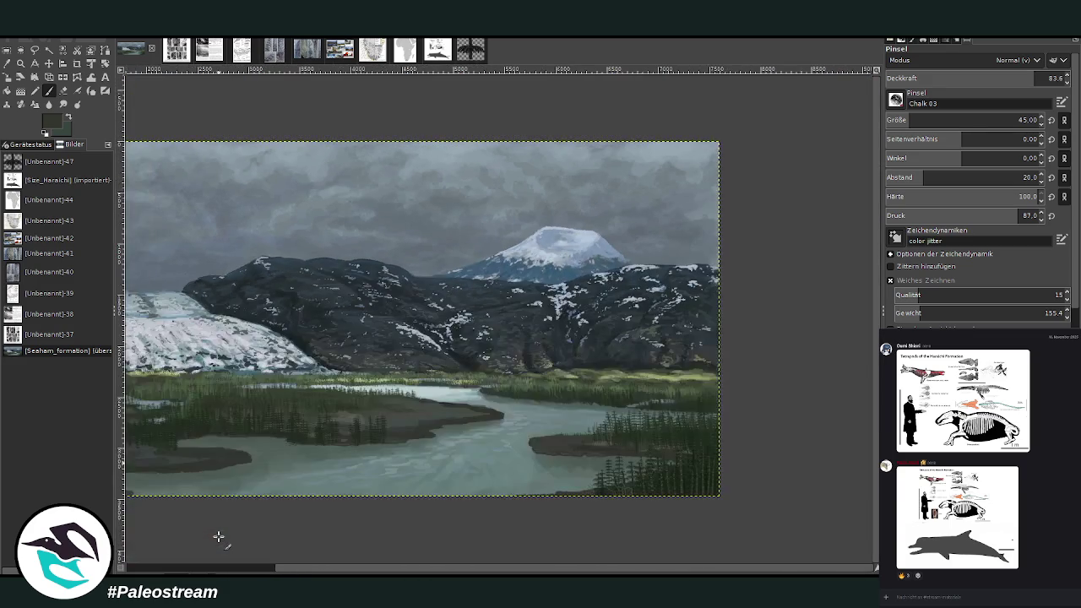
left_click(20, 65)
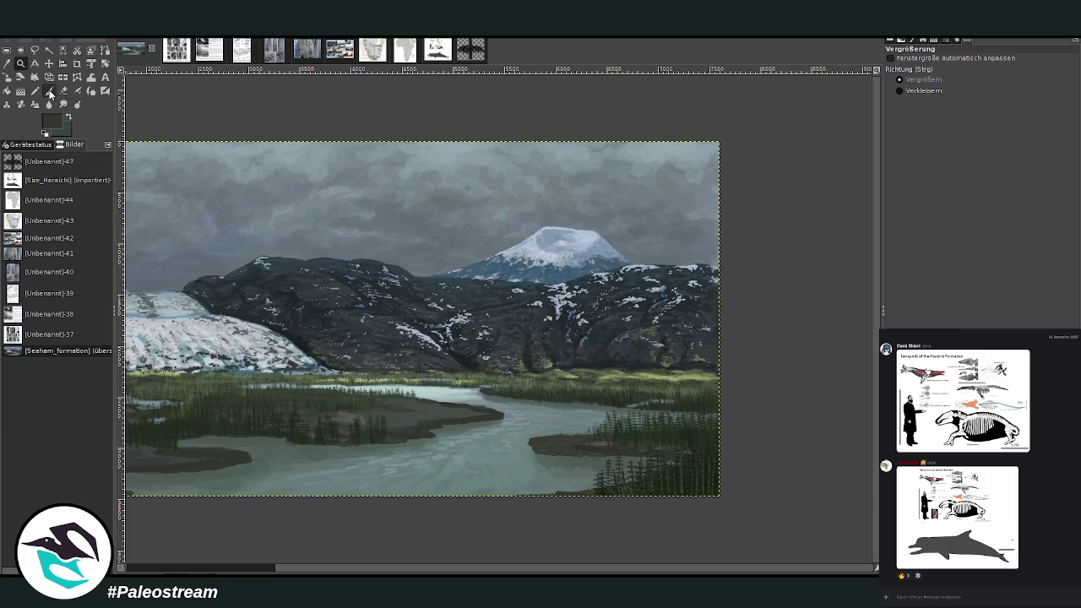
left_click_drag(531, 570, 312, 555)
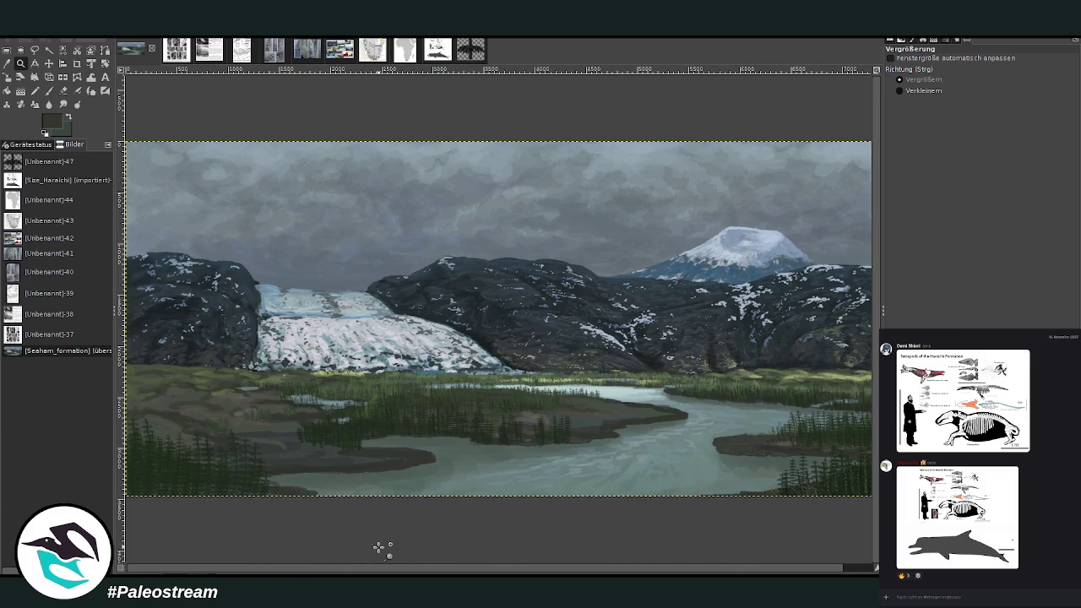
scroll(381, 550, "down", 1)
scroll(379, 548, "down", 1)
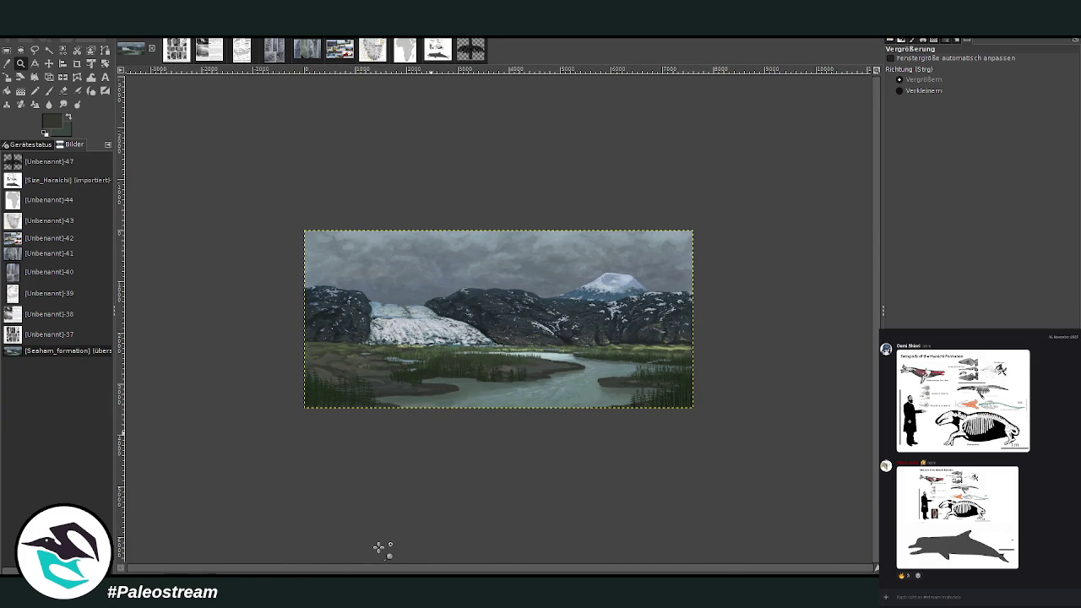
left_click_drag(304, 190, 702, 406)
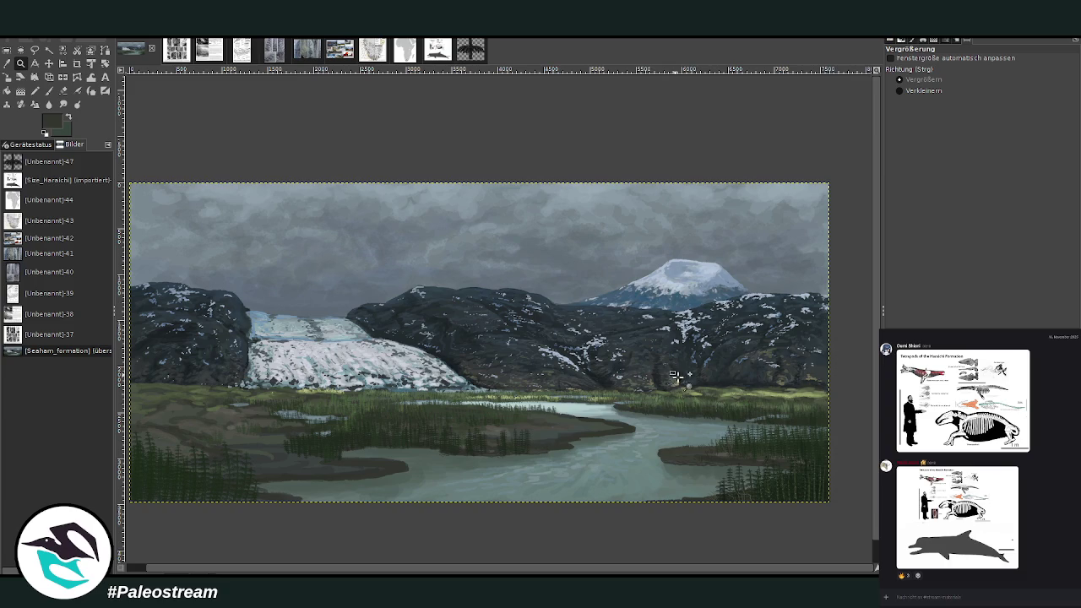
left_click_drag(668, 371, 812, 532)
left_click_drag(414, 255, 695, 497)
left_click_drag(478, 170, 681, 336)
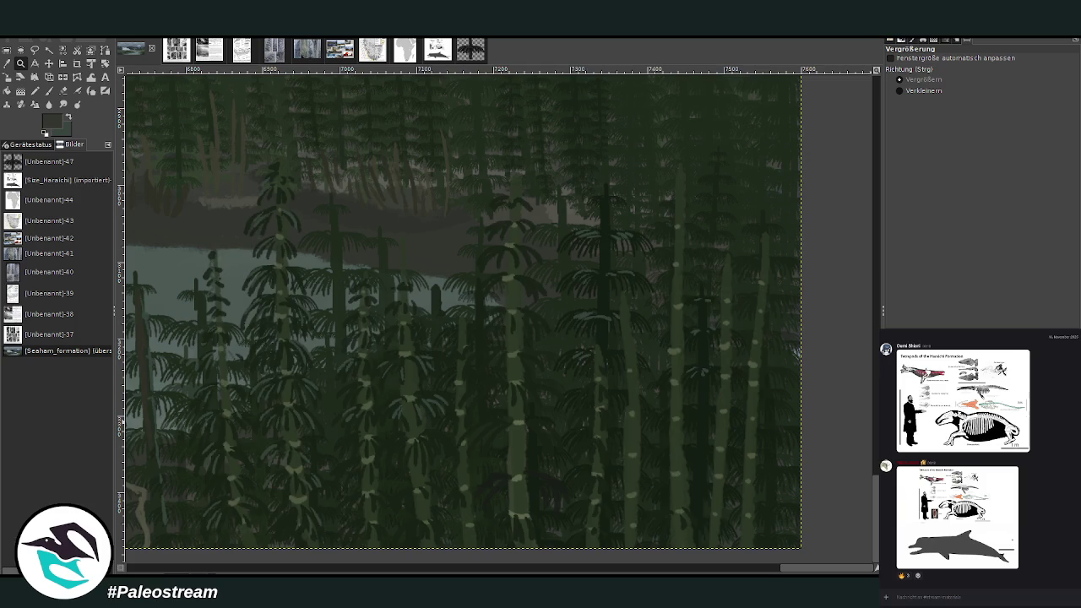
- Sample a dark green from the thicket and shrink the Chalk 03 brush to size 11
key("o")
left_click(408, 345)
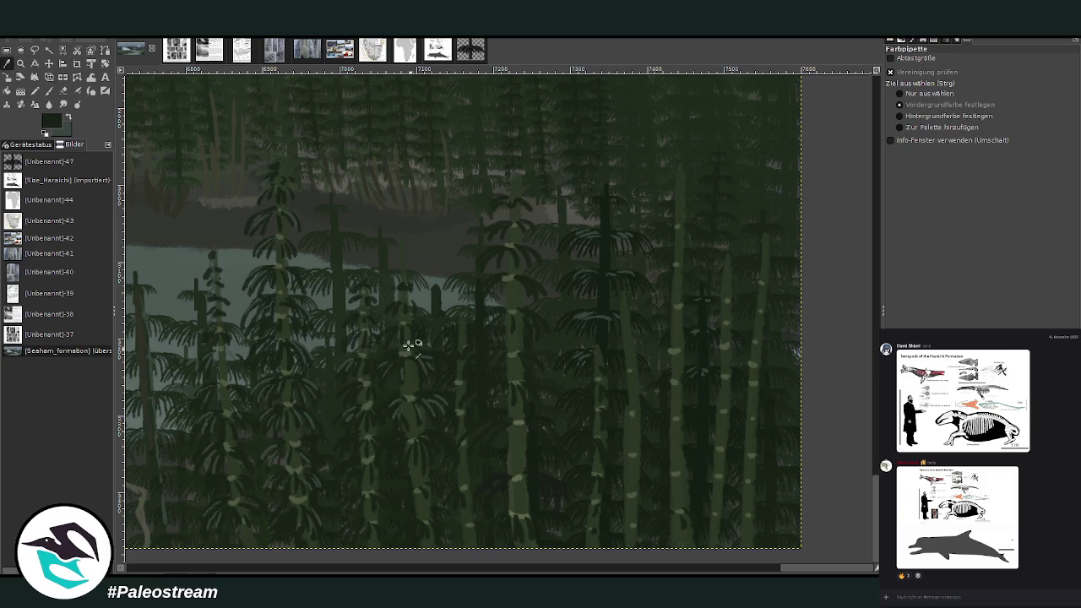
left_click(48, 91)
left_click(908, 120)
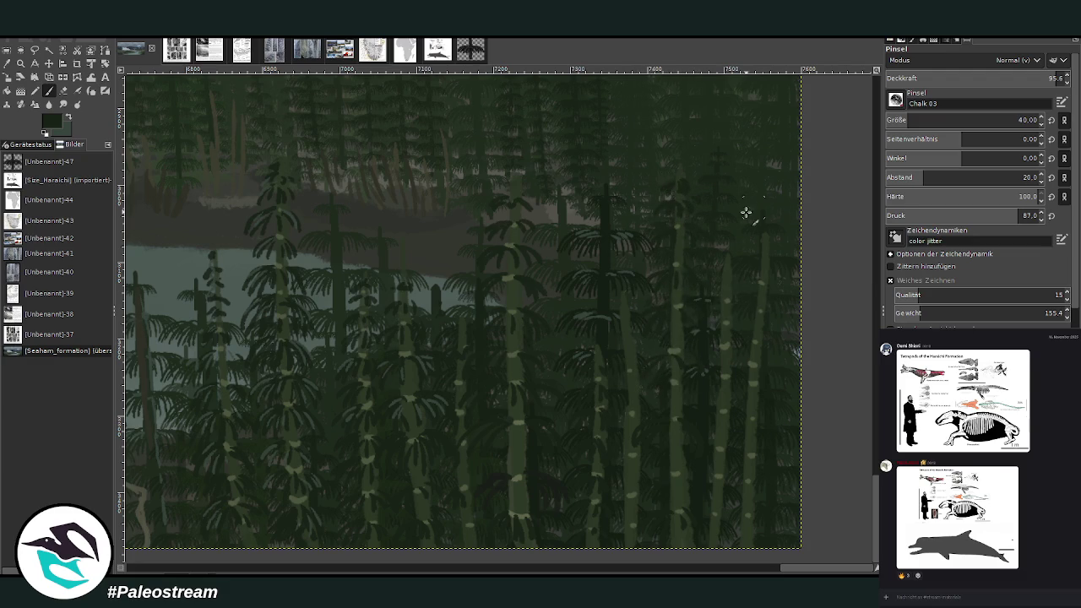
scroll(937, 119, "down", 8)
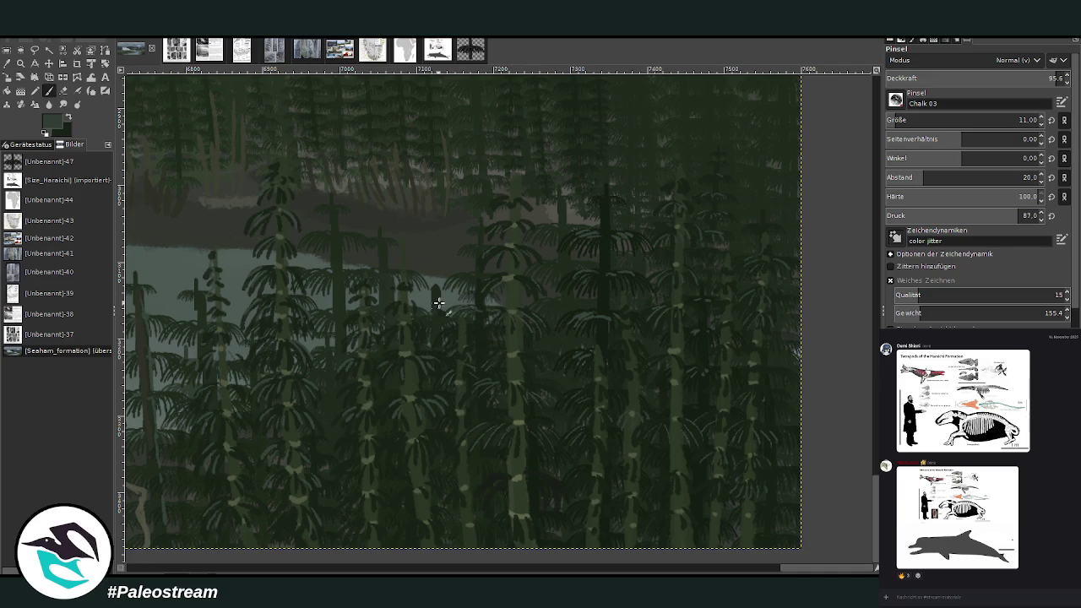
- Extend a horsetail stem upward and add brownish reed strokes along the far bank
left_click_drag(333, 208, 335, 296)
scroll(571, 561, "left", 5)
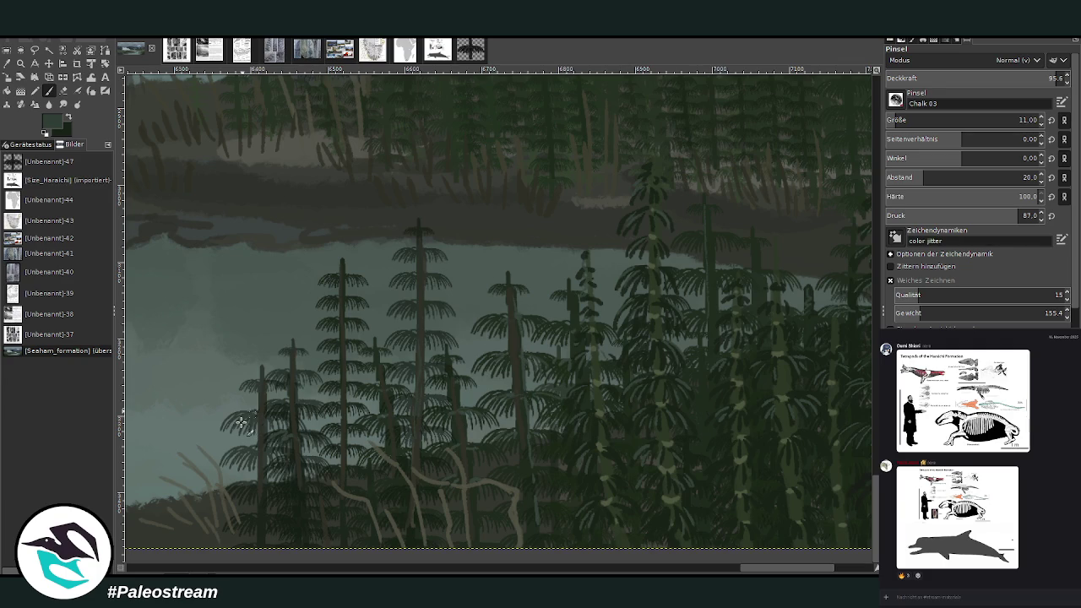
left_click_drag(749, 570, 787, 570)
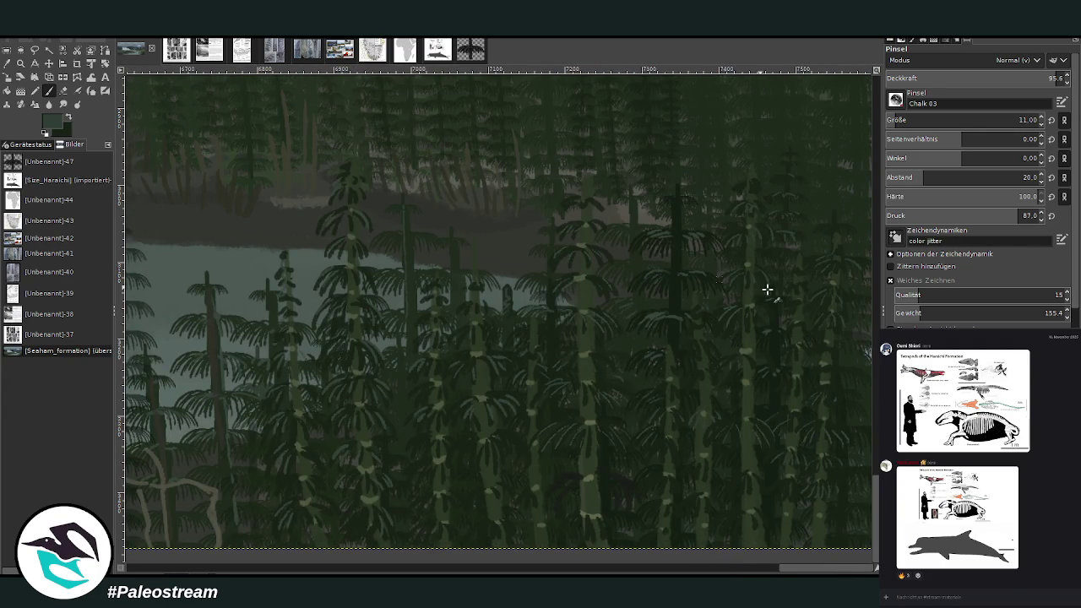
left_click_drag(875, 487, 874, 473)
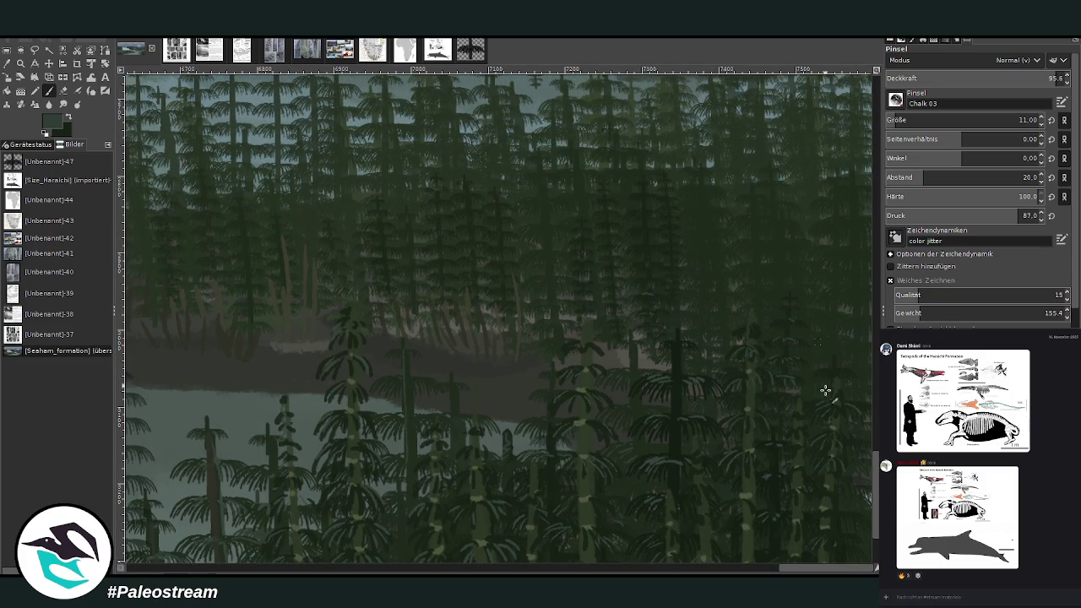
scroll(506, 228, "up", 2)
scroll(507, 229, "up", 1)
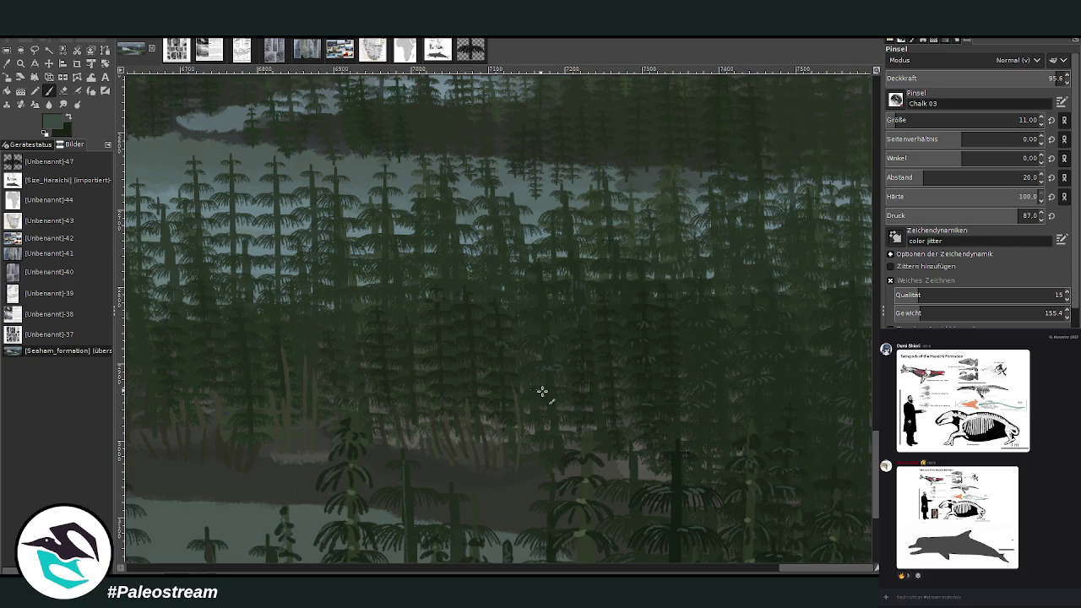
scroll(532, 128, "left", 5)
scroll(532, 128, "left", 5)
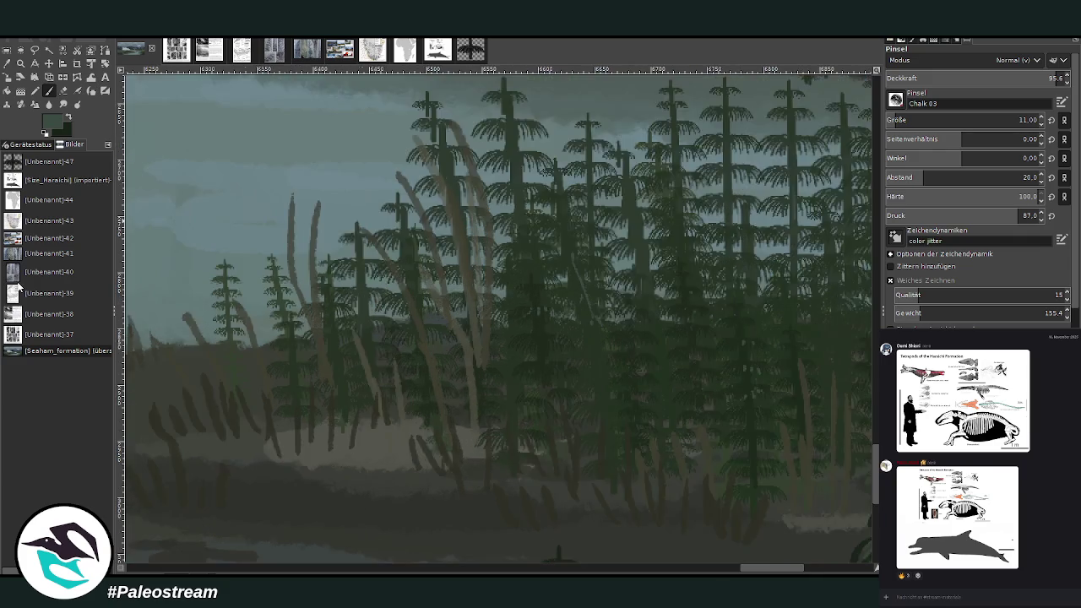
scroll(669, 212, "down", 5)
- Zoom in on the lake and trees, then switch to the Unbenannt-39 reference figure
left_click(20, 63)
left_click(618, 230)
left_click_drag(337, 139, 750, 514)
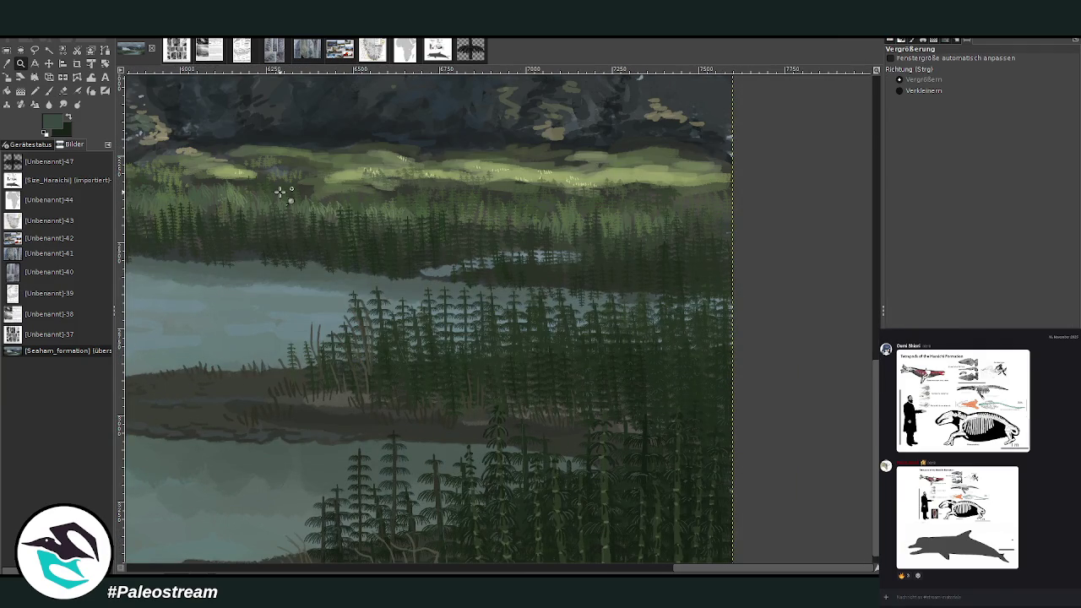
left_click(242, 50)
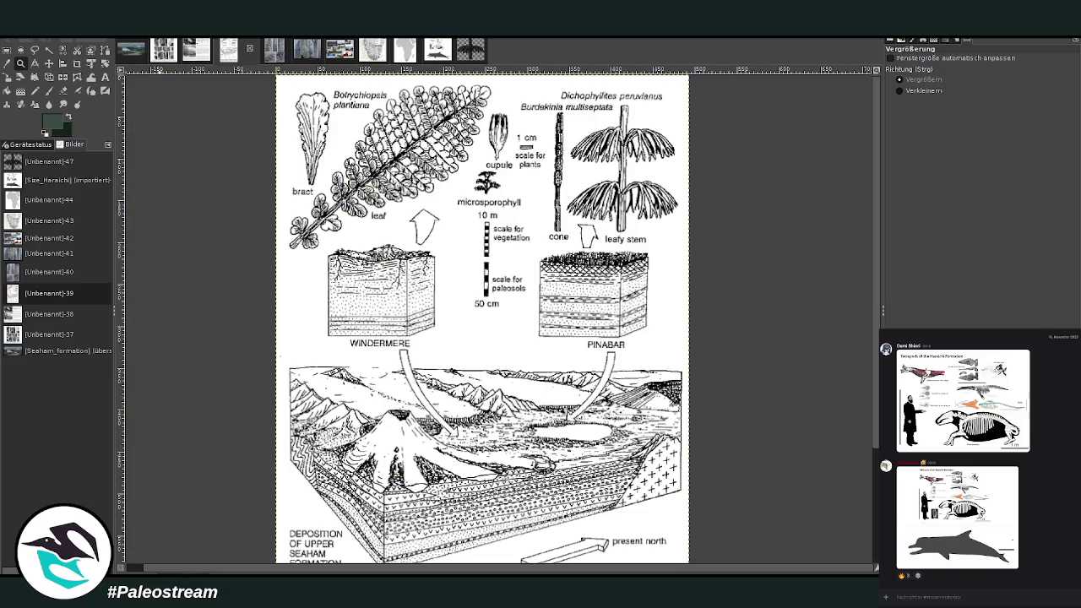
- Zoom into the Dichophyllites drawing, then pick the Paintbrush with horse #1 and light green
left_click(20, 63)
left_click_drag(426, 76, 693, 361)
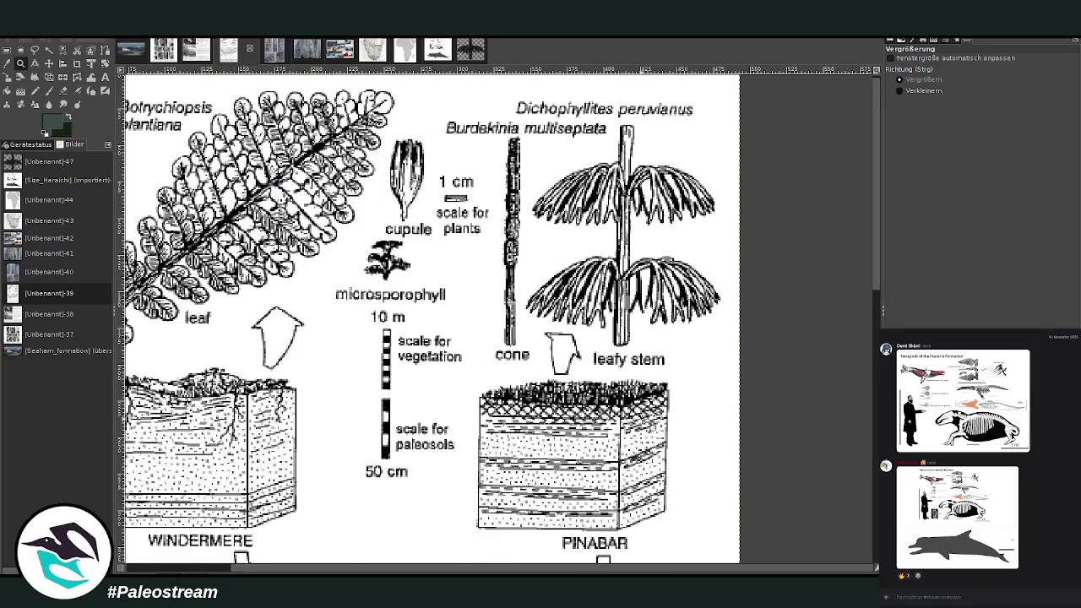
scroll(498, 316, "left", 4)
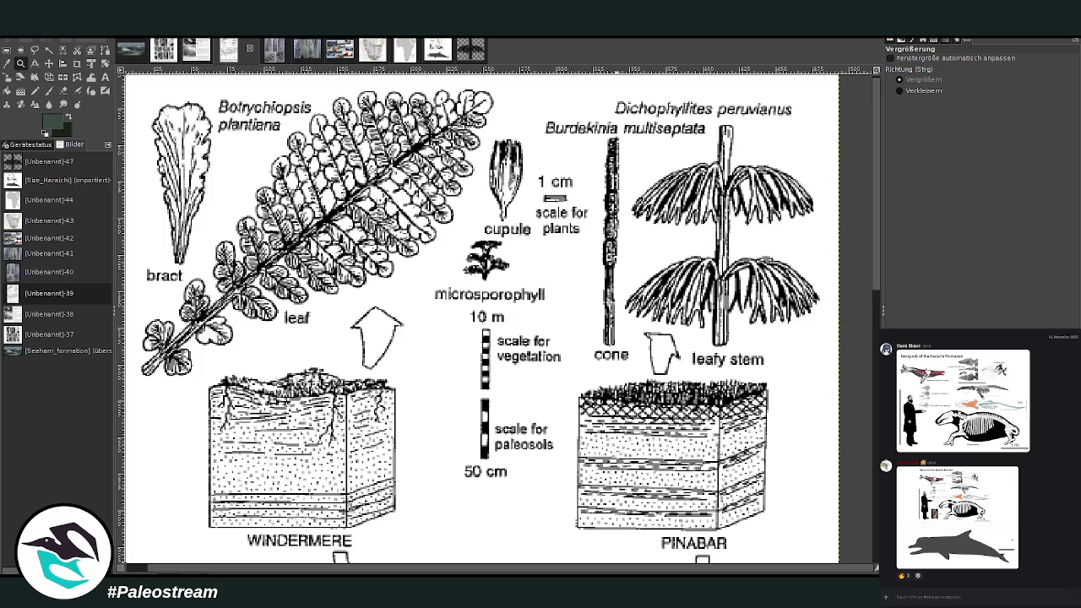
key("p")
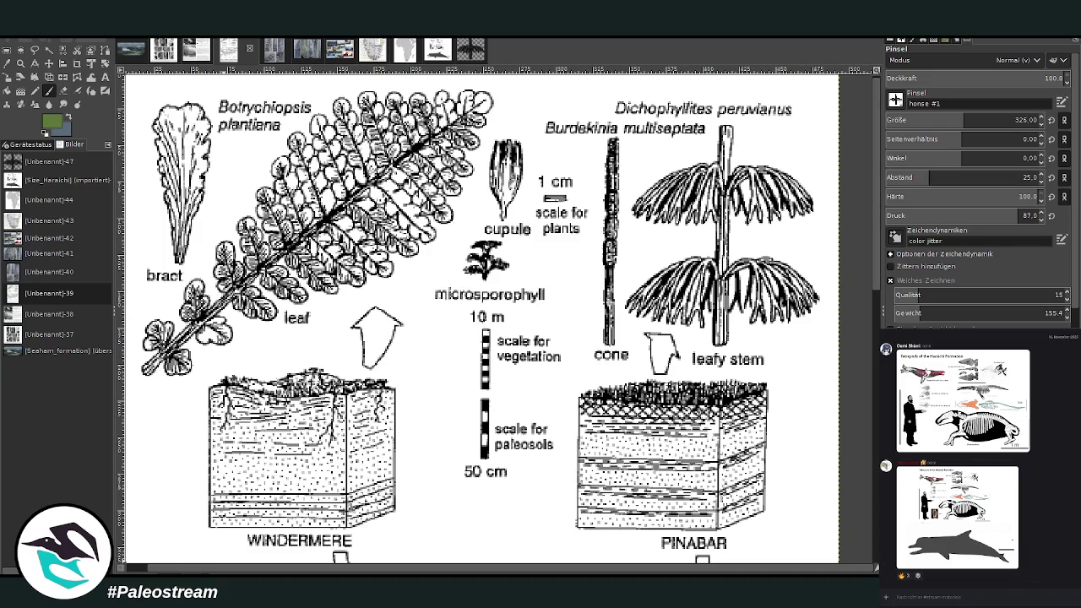
scroll(1078, 531, "down", 5)
- Scroll the reference figure, then switch back to the first image tab showing the landscape
scroll(1077, 531, "down", 5)
scroll(1078, 530, "down", 5)
left_click(136, 56)
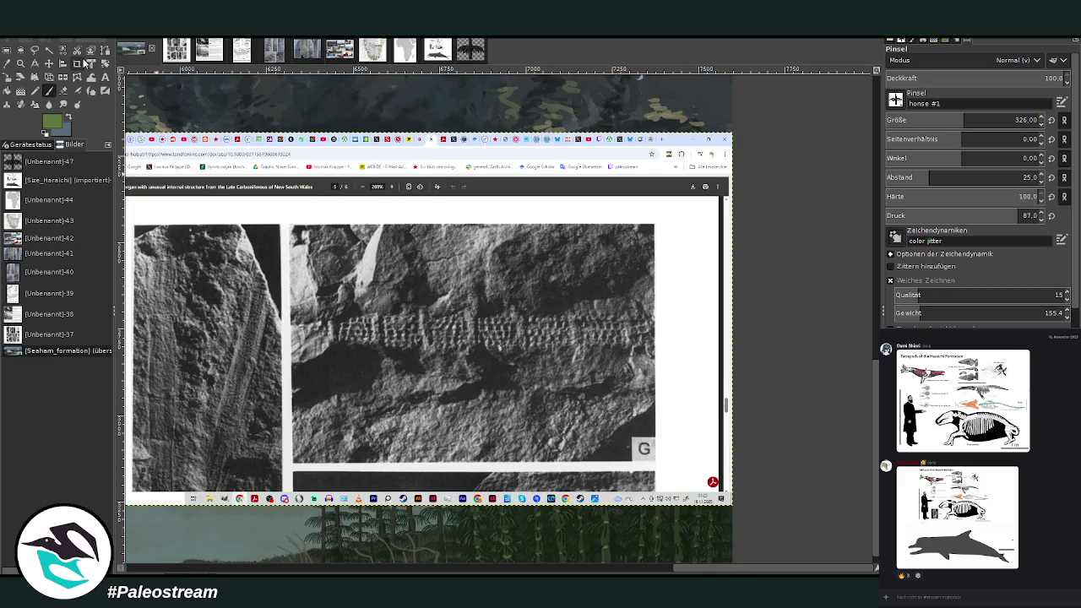
- Crop only the pasted reference layer down to fossil photo G using 'Nur die aktive Ebene'
left_click(77, 63)
left_click_drag(277, 226, 659, 493)
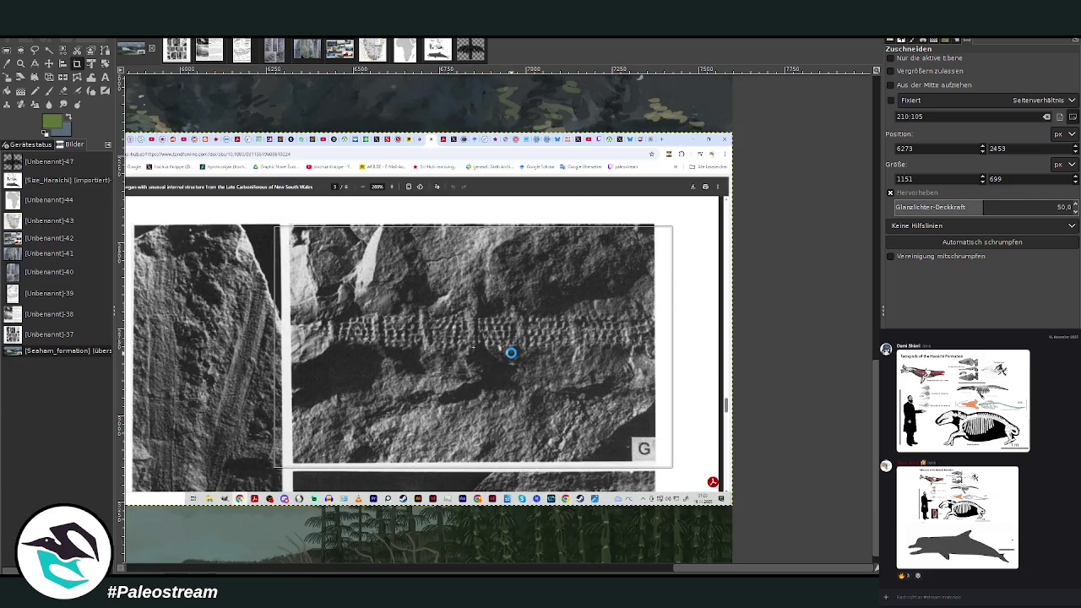
left_click(510, 352)
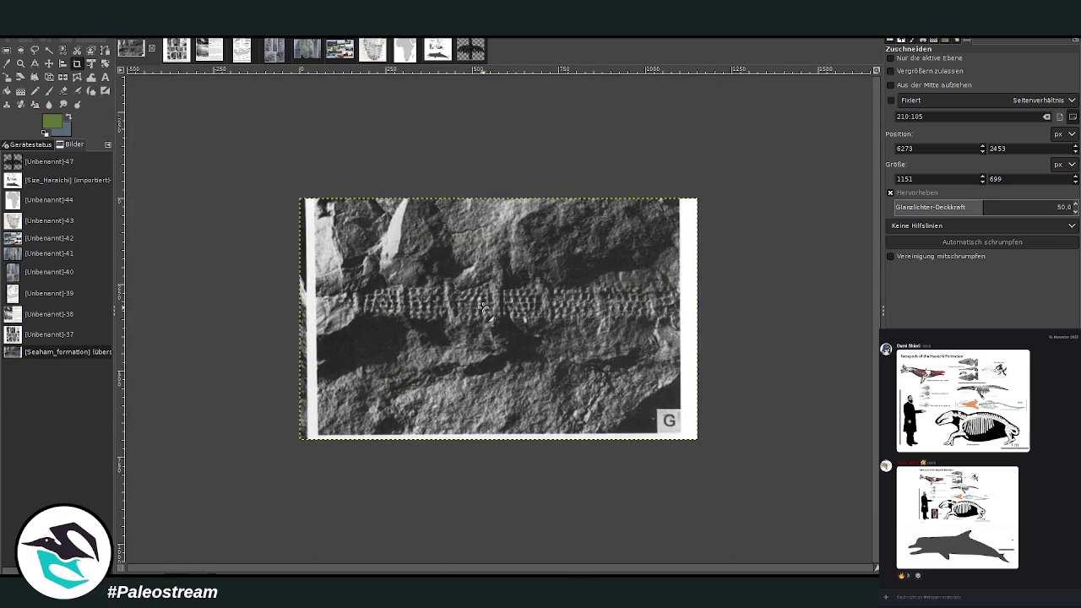
key("ctrl+z")
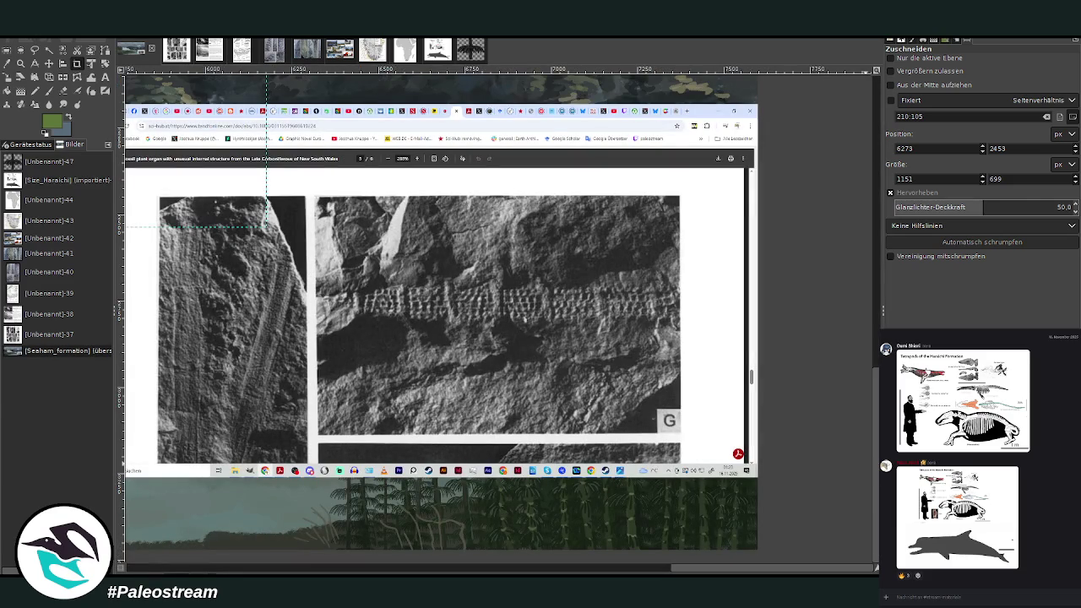
left_click(890, 57)
left_click_drag(316, 192, 686, 445)
left_click(591, 361)
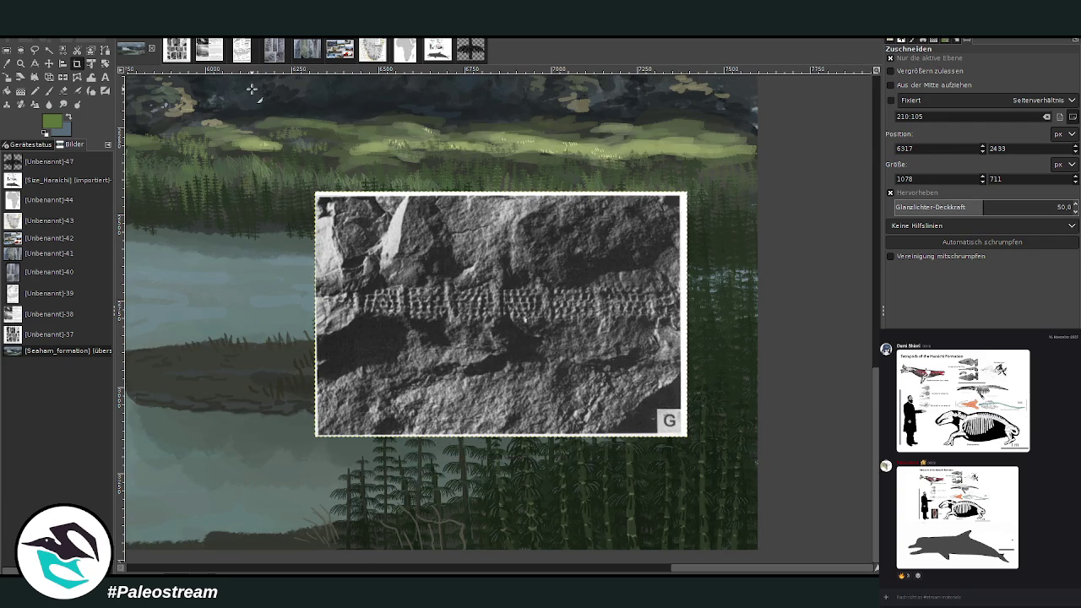
- Glance at the other open reference images, then return to the landscape painting
left_click(176, 50)
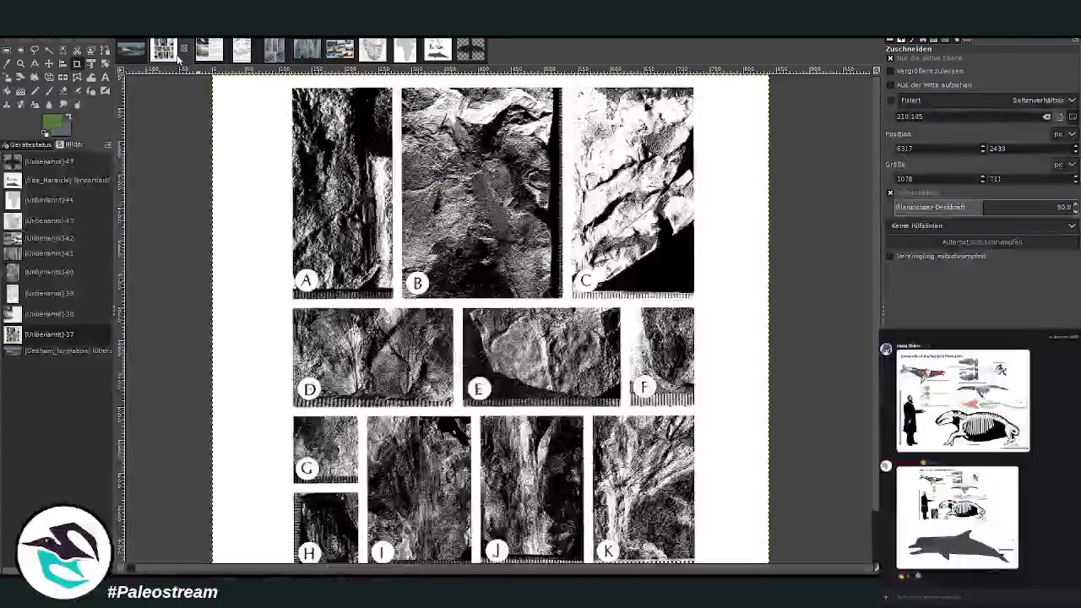
left_click(49, 293)
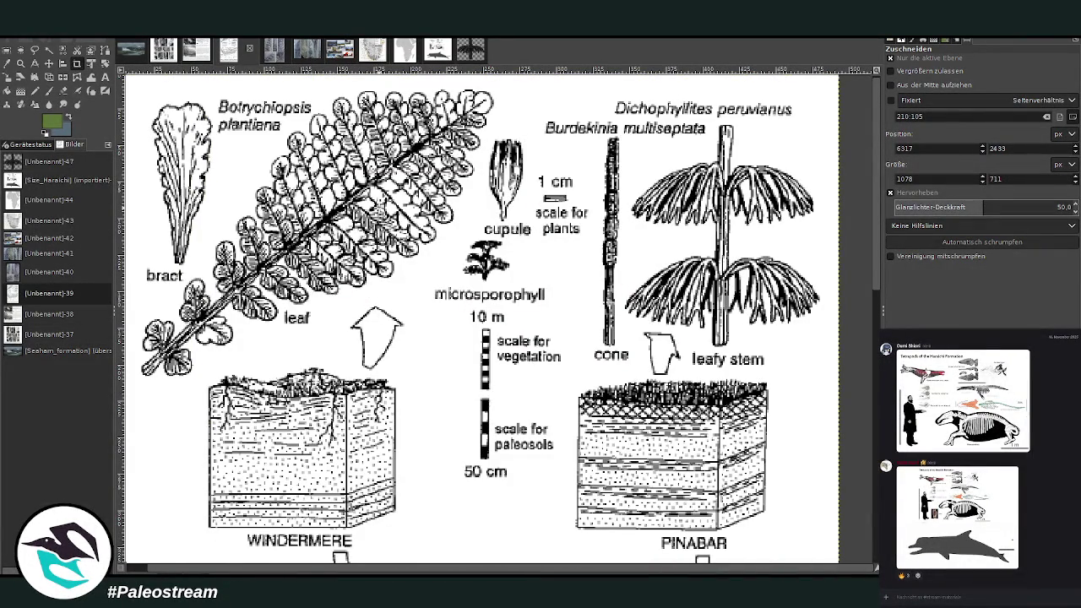
left_click(133, 52)
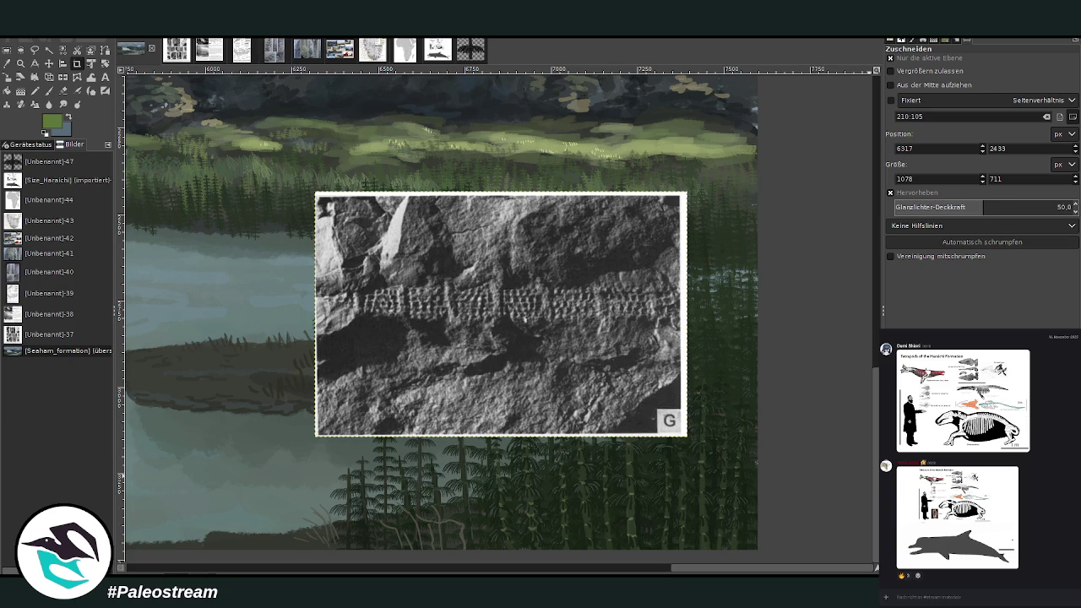
- Rotate the fossil reference photo layer about 90° so it stands upright
key("z")
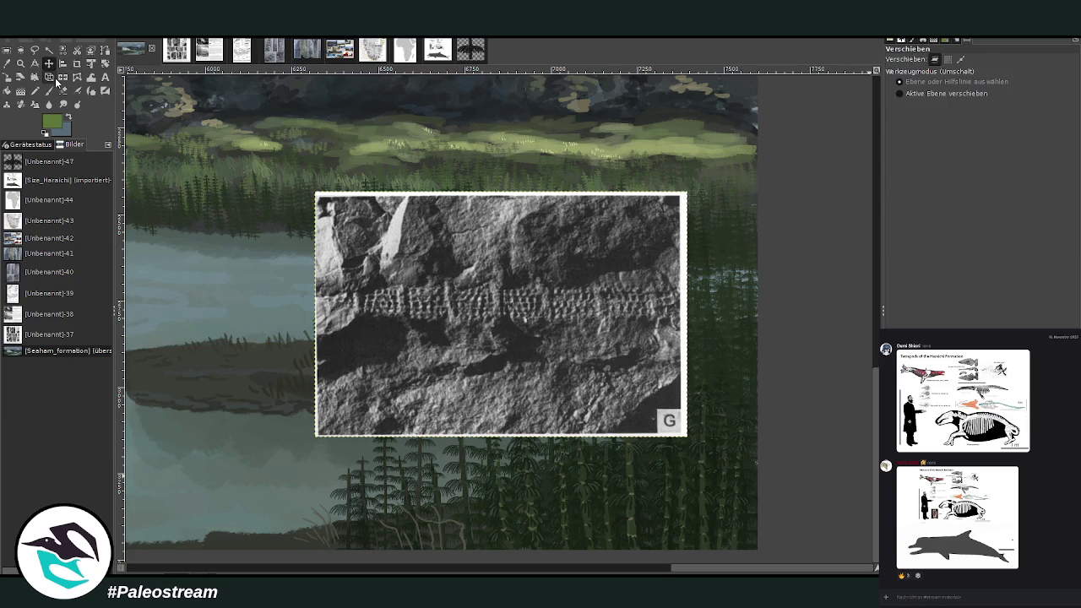
key("shift+r")
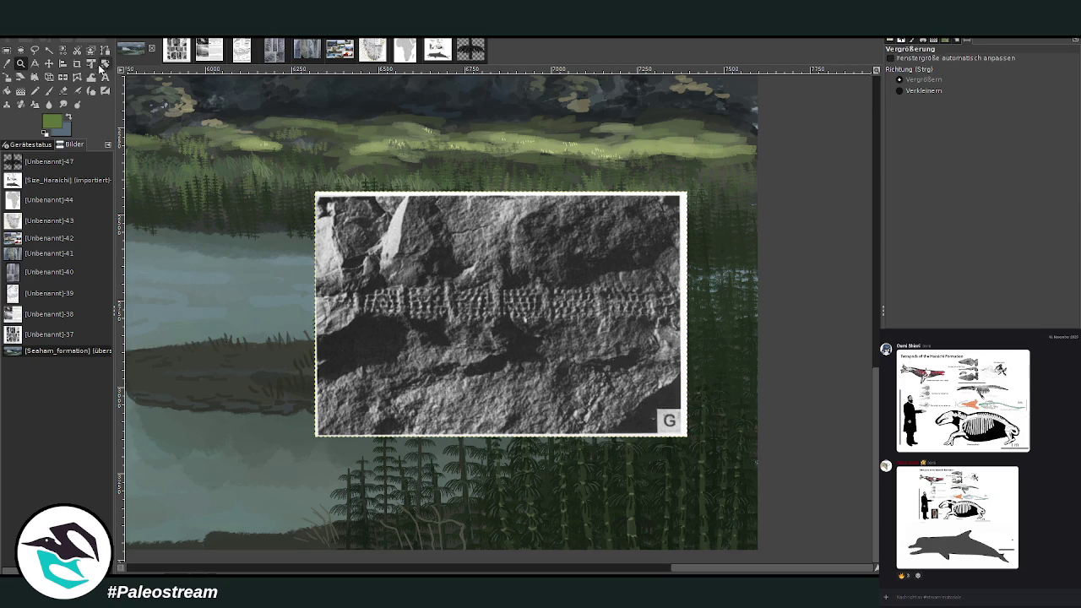
left_click(417, 266)
mouse_move(812, 118)
left_mouse_down()
mouse_move(844, 122)
mouse_move(823, 118)
left_mouse_up()
left_click(832, 165)
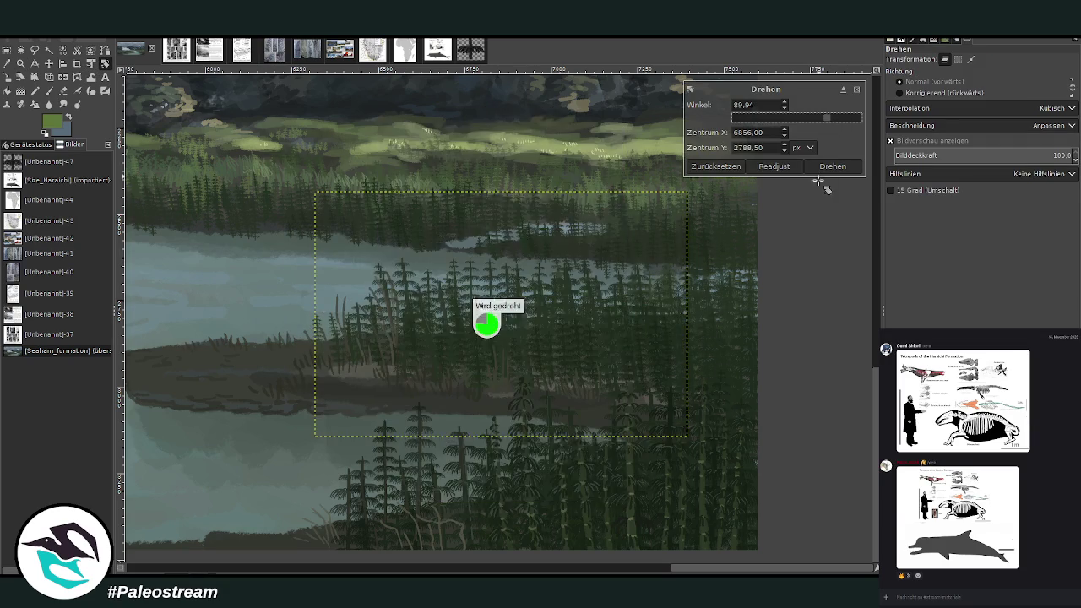
- Scale the fossil photo down and shift it to the upper right
left_click(8, 77)
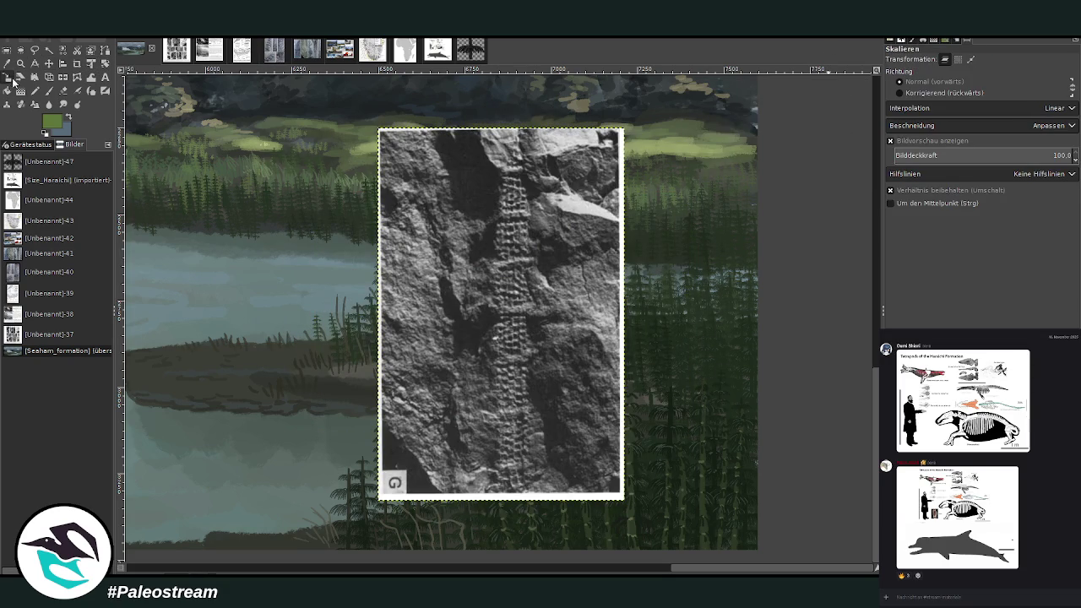
left_click(446, 285)
left_click_drag(536, 398, 421, 192)
left_click_drag(480, 283, 671, 268)
left_click(817, 154)
- Zoom in closely on the horsetail thicket
key("z")
left_click(733, 513)
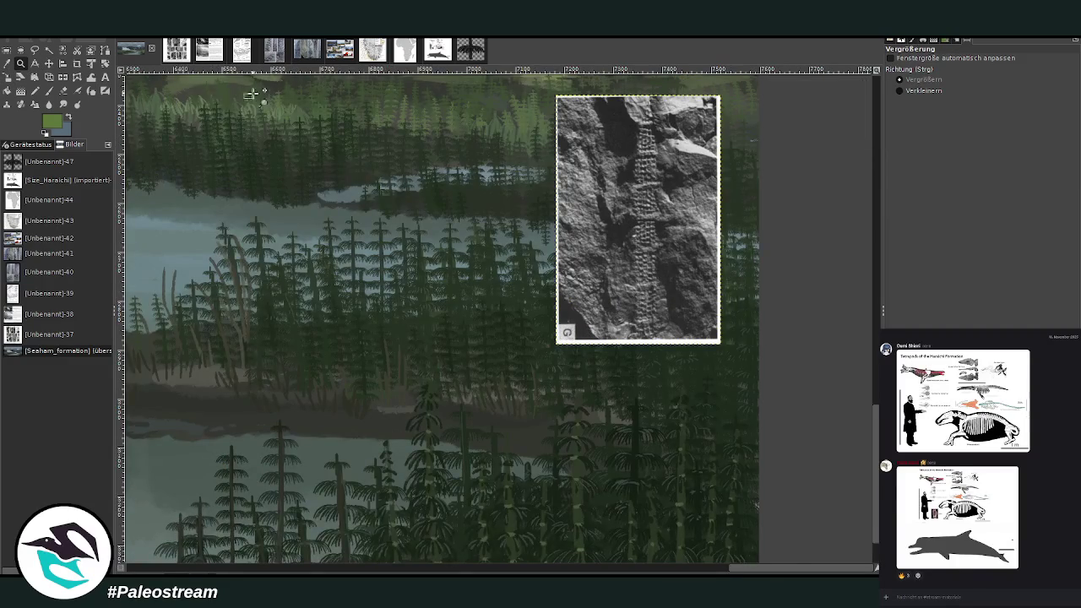
left_click_drag(733, 513, 243, 100)
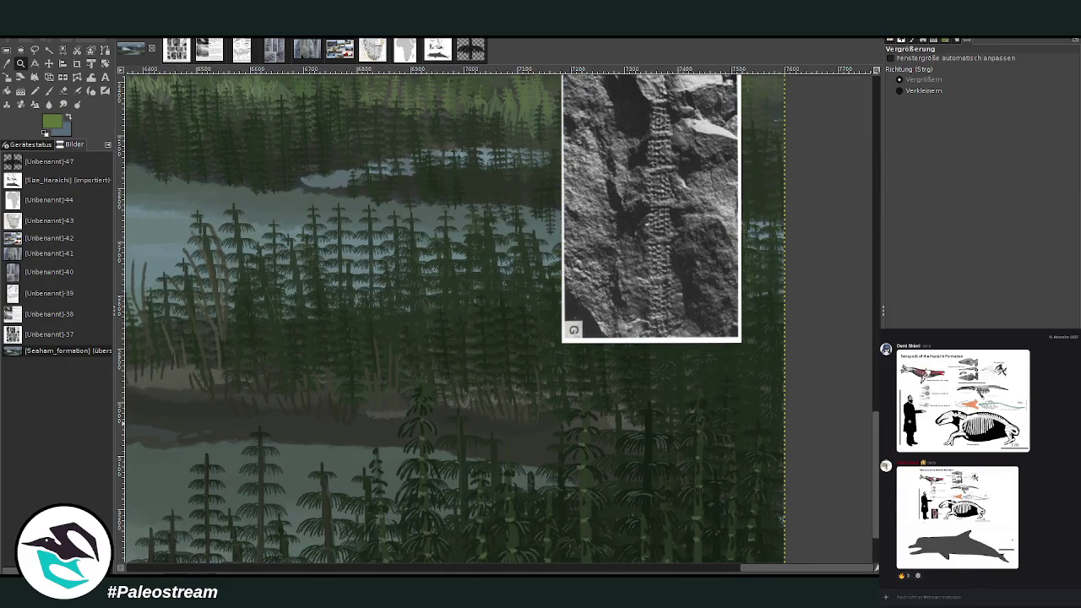
key("p")
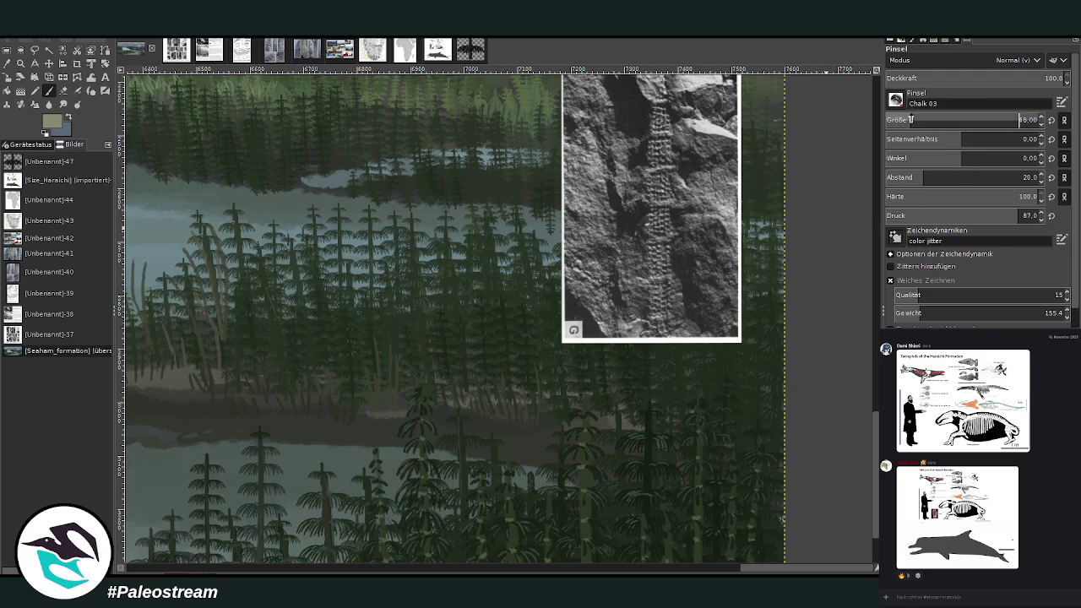
- Paint two pale strobili with Chalk 03 at size 46, nudging the fossil reference aside
mouse_move(415, 374)
left_mouse_down()
mouse_move(422, 288)
mouse_move(418, 372)
left_mouse_up()
mouse_move(583, 343)
left_mouse_down()
mouse_move(582, 379)
mouse_move(583, 312)
left_mouse_up()
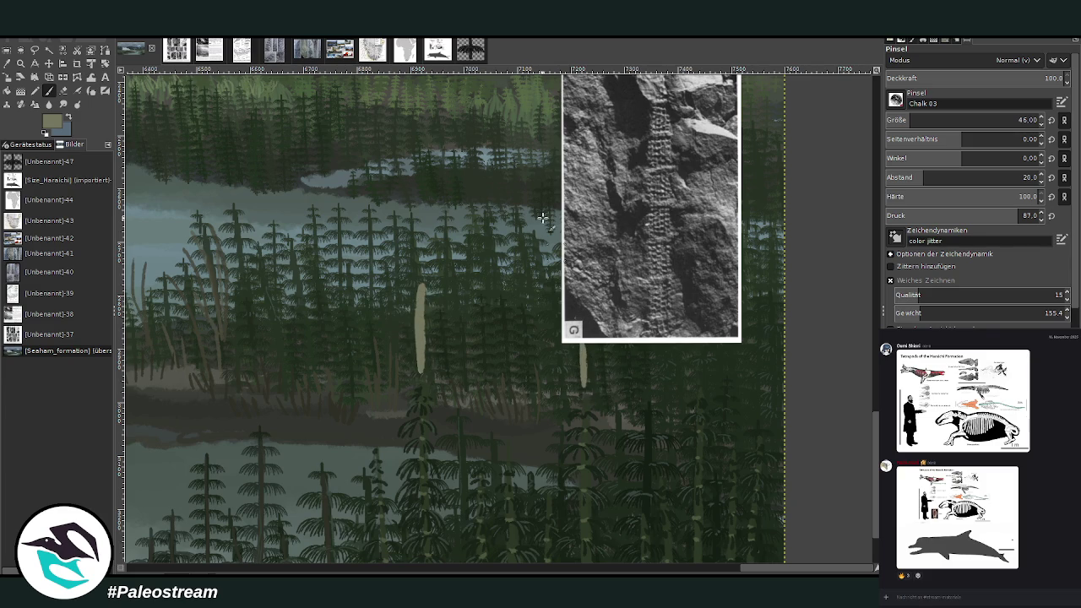
key("m")
left_click_drag(603, 236, 649, 219)
key("p")
left_click_drag(583, 288, 583, 387)
- Add strobili on central, foreground and right stems, then a smaller one at brush size 32
scroll(840, 372, "down", 3)
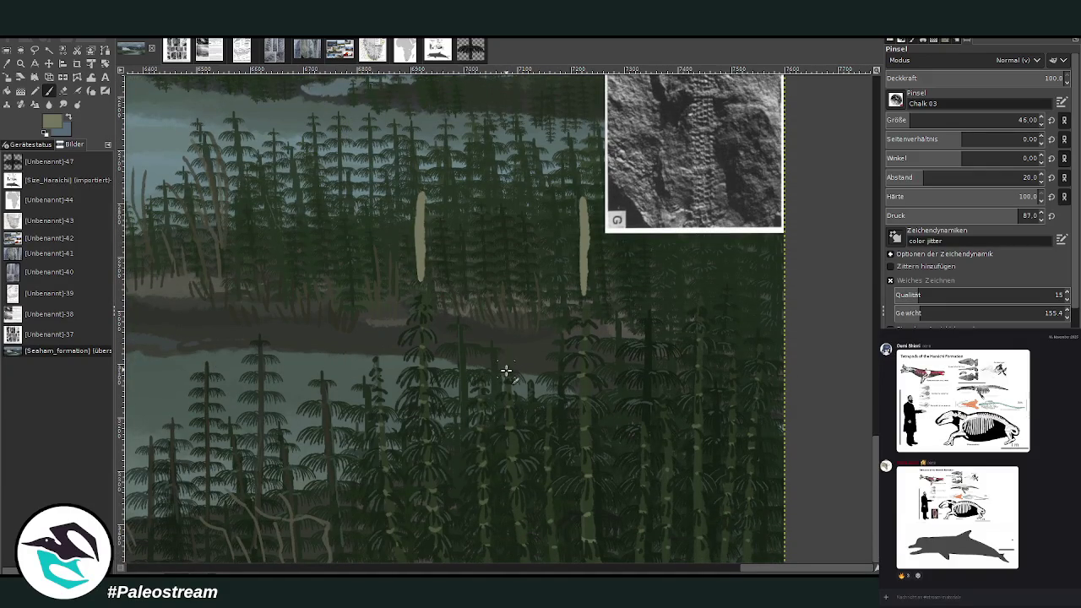
mouse_move(502, 354)
left_mouse_down()
mouse_move(509, 361)
mouse_move(504, 292)
left_mouse_up()
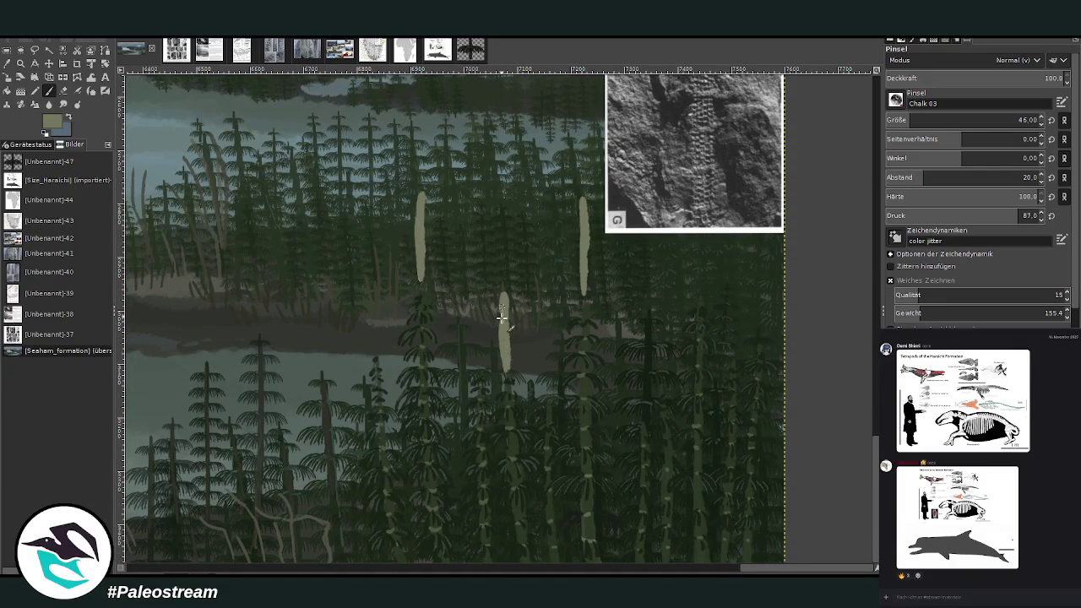
left_click_drag(625, 562, 624, 460)
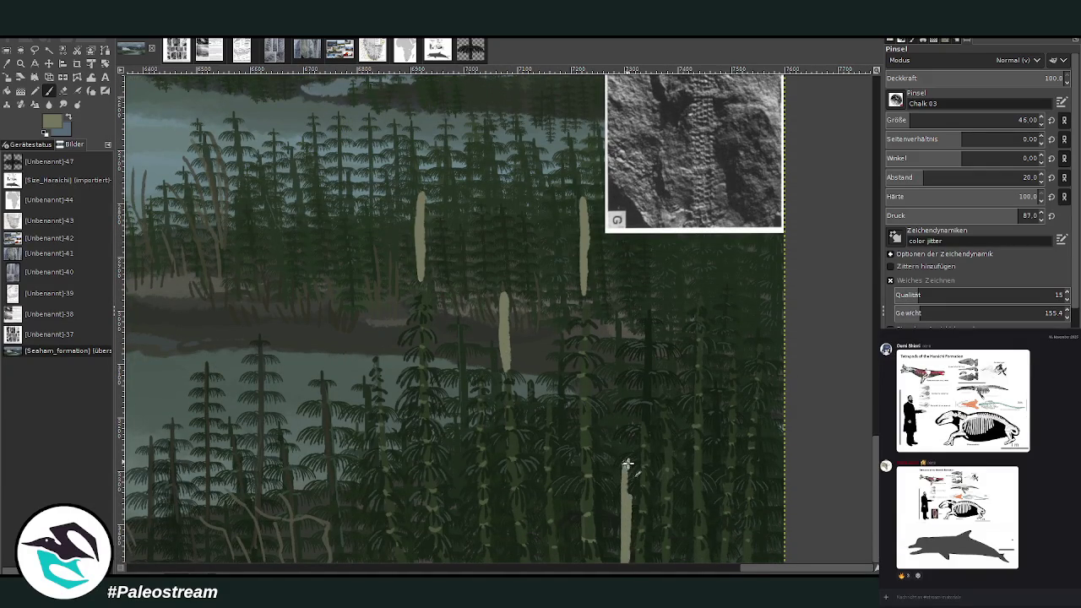
left_click_drag(625, 507, 625, 446)
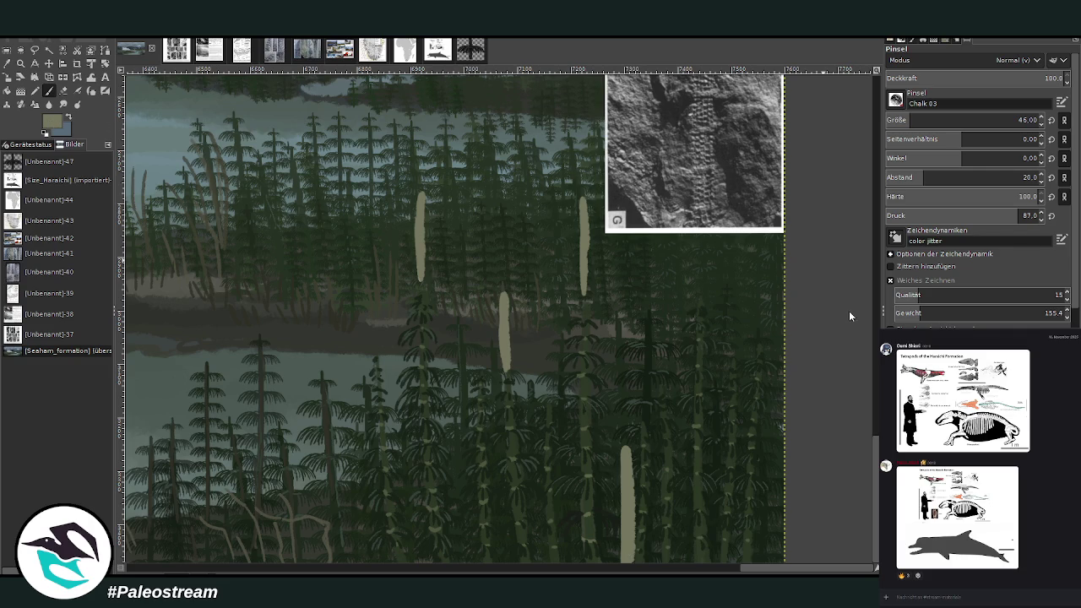
left_click_drag(696, 287, 696, 236)
left_click_drag(899, 123, 886, 122)
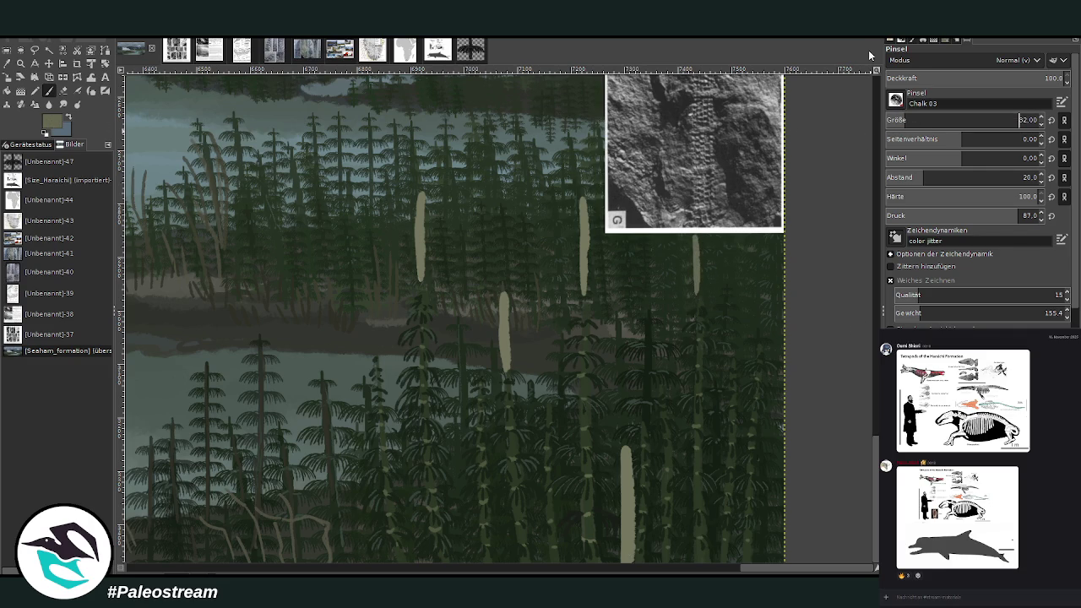
left_click_drag(545, 371, 541, 292)
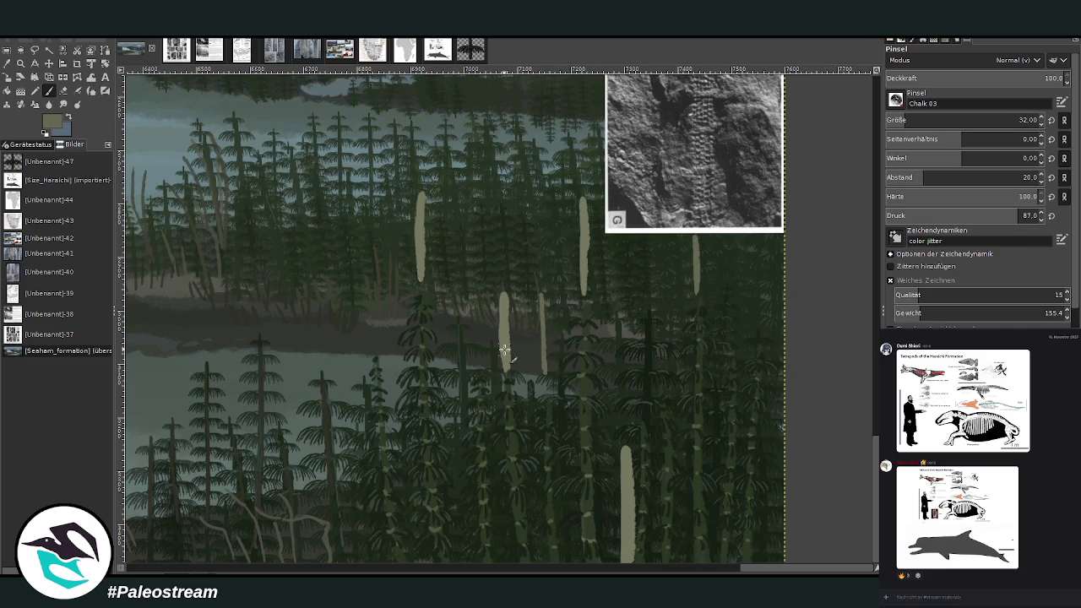
- Undo a bad stroke and paint small strobili on middle-ground and right-side stems
key("ctrl+z")
key("ctrl+z")
left_click_drag(531, 385, 529, 339)
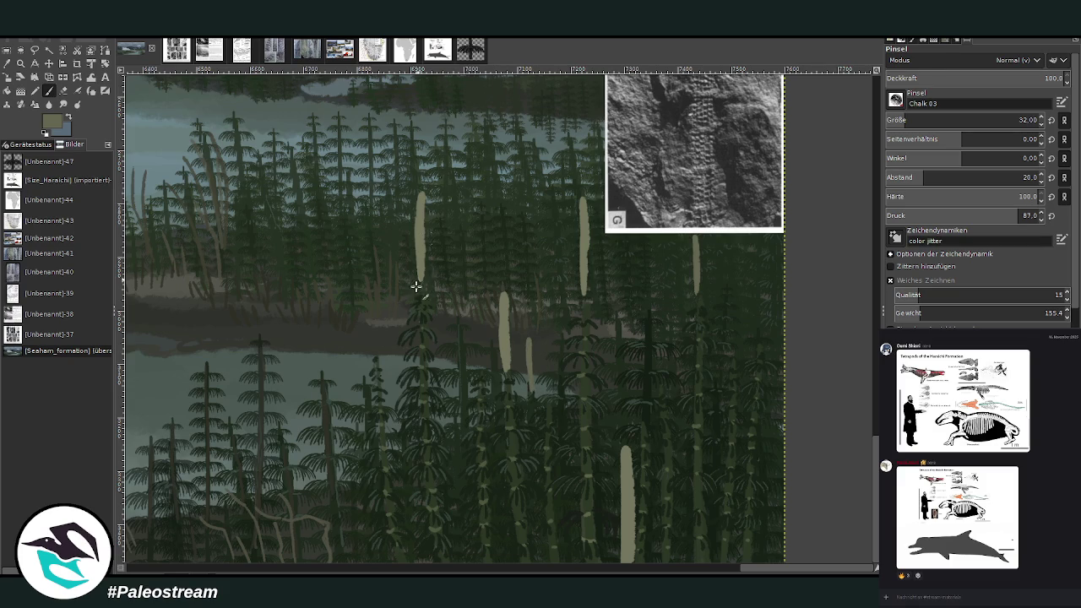
left_click_drag(377, 357, 375, 319)
mouse_move(670, 296)
left_mouse_down()
mouse_move(670, 324)
mouse_move(670, 282)
left_mouse_up()
left_click_drag(738, 337, 738, 314)
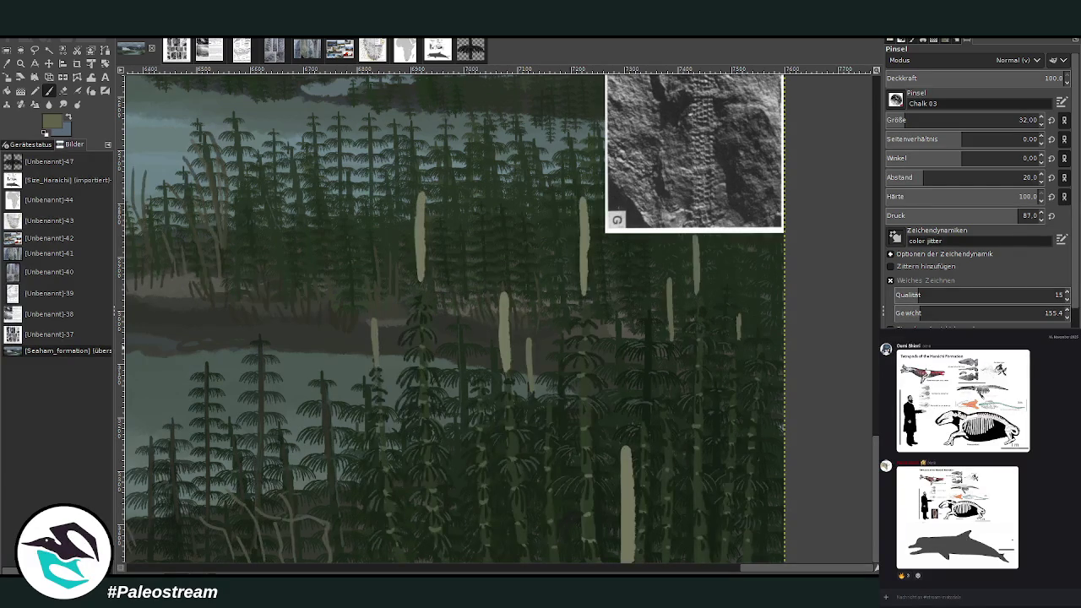
key("ctrl+a")
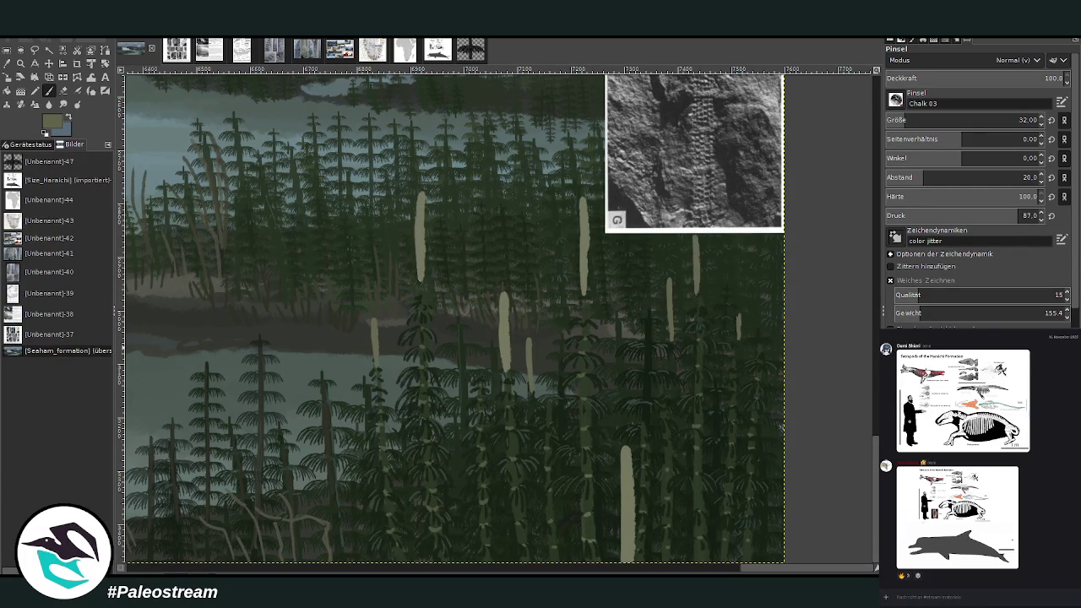
left_click_drag(714, 393, 716, 344)
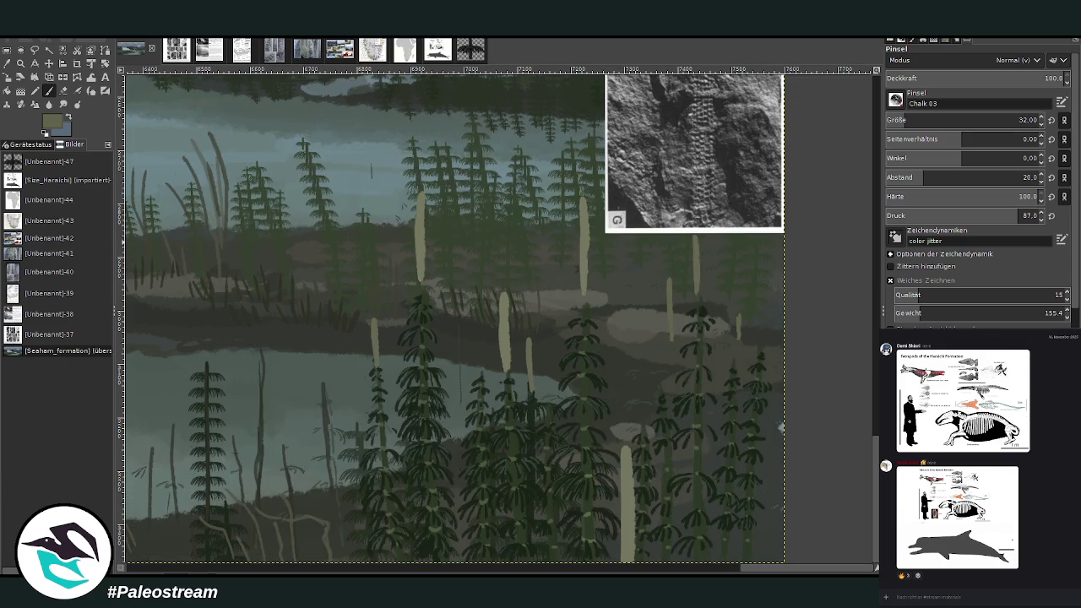
- Add small strobili among the back stems and a mid-ground stem
mouse_move(626, 311)
left_mouse_down()
mouse_move(625, 355)
mouse_move(606, 384)
left_mouse_up()
left_click_drag(714, 353, 715, 390)
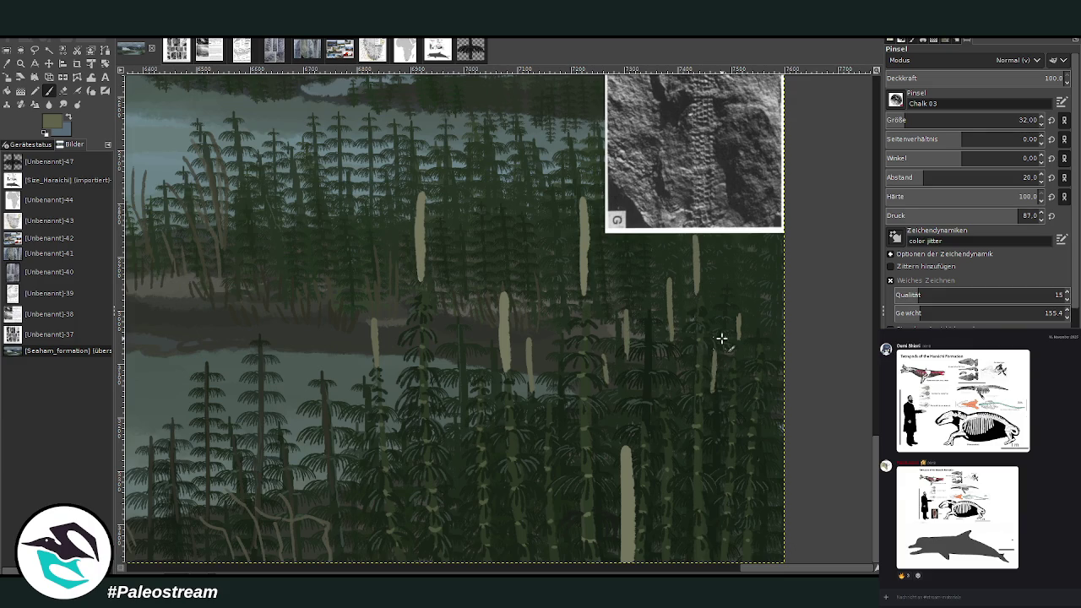
left_click_drag(770, 330, 770, 355)
left_click_drag(547, 336, 552, 374)
scroll(553, 229, "up", 1)
scroll(553, 229, "up", 3)
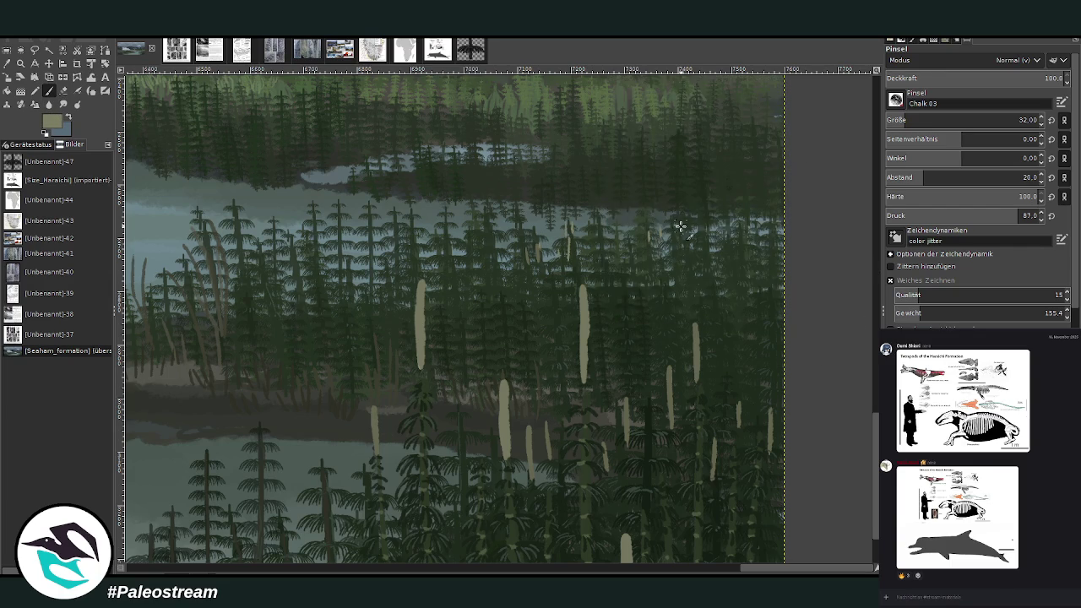
- Dot tiny strobili across the distant thicket's far stems
left_click_drag(697, 238, 723, 274)
left_click_drag(733, 232, 731, 245)
scroll(971, 120, "down", 9)
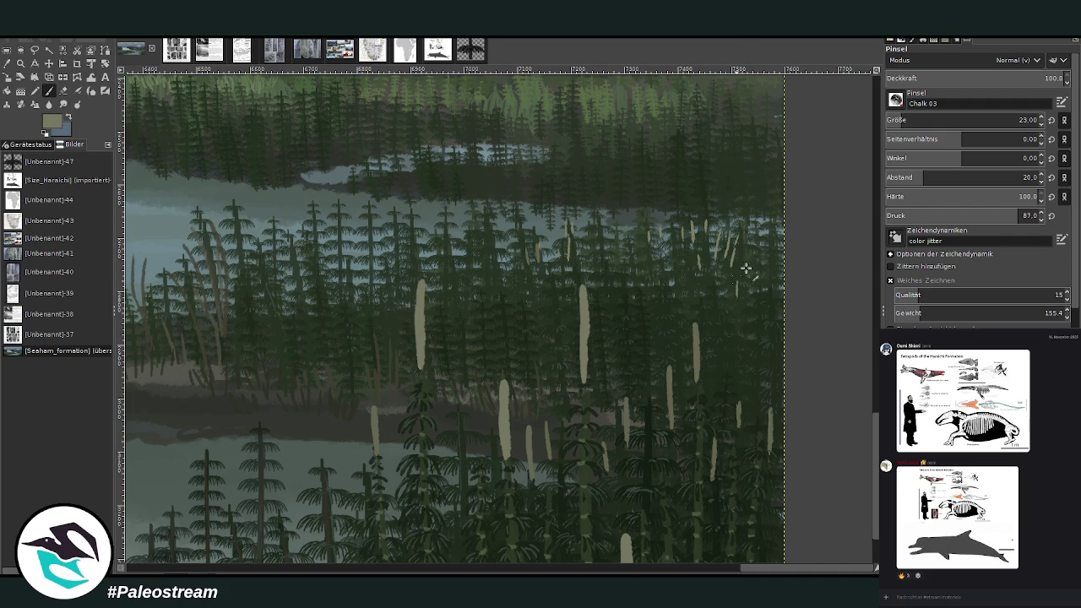
mouse_move(367, 186)
left_mouse_down()
mouse_move(368, 207)
mouse_move(445, 208)
left_mouse_up()
left_click_drag(516, 184, 515, 205)
left_click_drag(607, 132, 608, 145)
- Shrink the brush to size 16 and dot tiny strobili along the far tree line
key("bracketleft")
key("bracketleft")
key("bracketleft")
key("bracketleft")
key("bracketleft")
key("bracketleft")
mouse_move(731, 138)
left_mouse_down()
mouse_move(732, 155)
mouse_move(749, 163)
left_mouse_up()
mouse_move(642, 135)
left_mouse_down()
mouse_move(642, 149)
mouse_move(570, 155)
left_mouse_up()
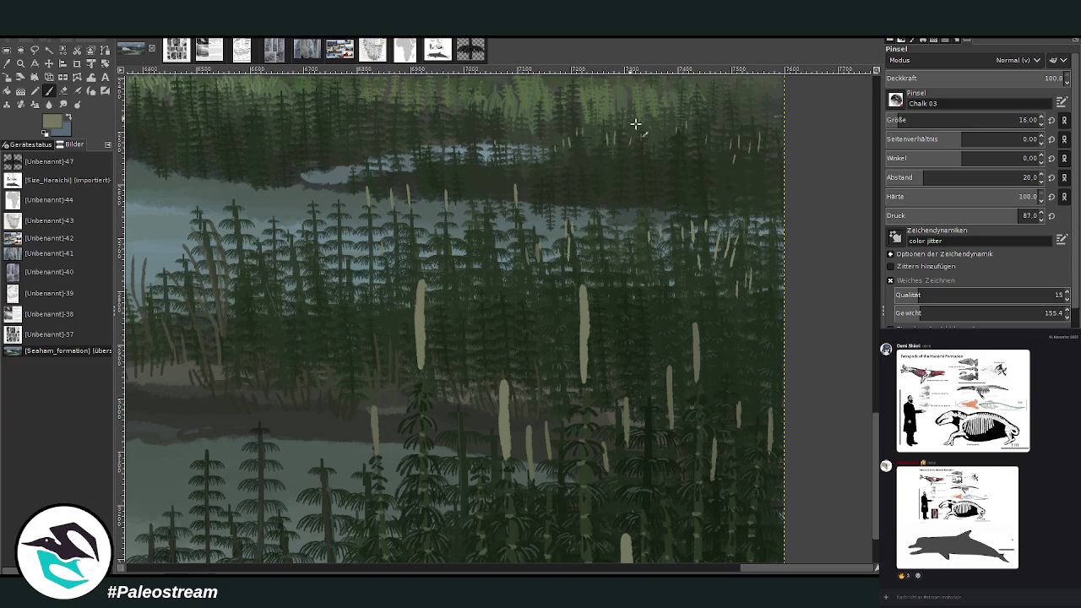
mouse_move(294, 96)
left_mouse_down()
mouse_move(293, 108)
mouse_move(245, 114)
left_mouse_up()
scroll(179, 140, "down", 2)
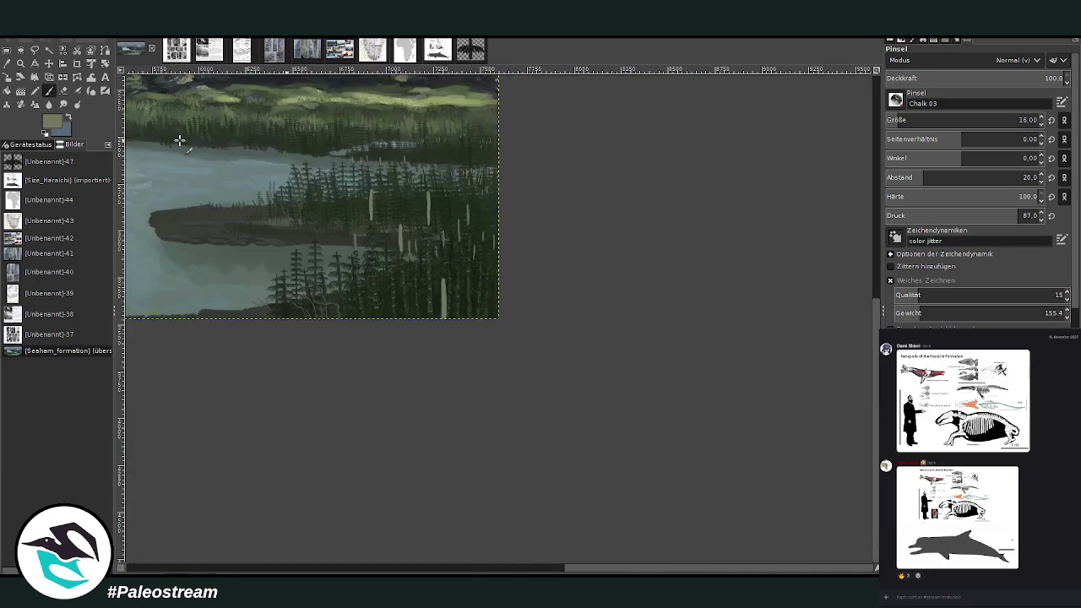
- Zoom out to show the full valley painting, then invite a Discord listener to speak
scroll(179, 140, "down", 1)
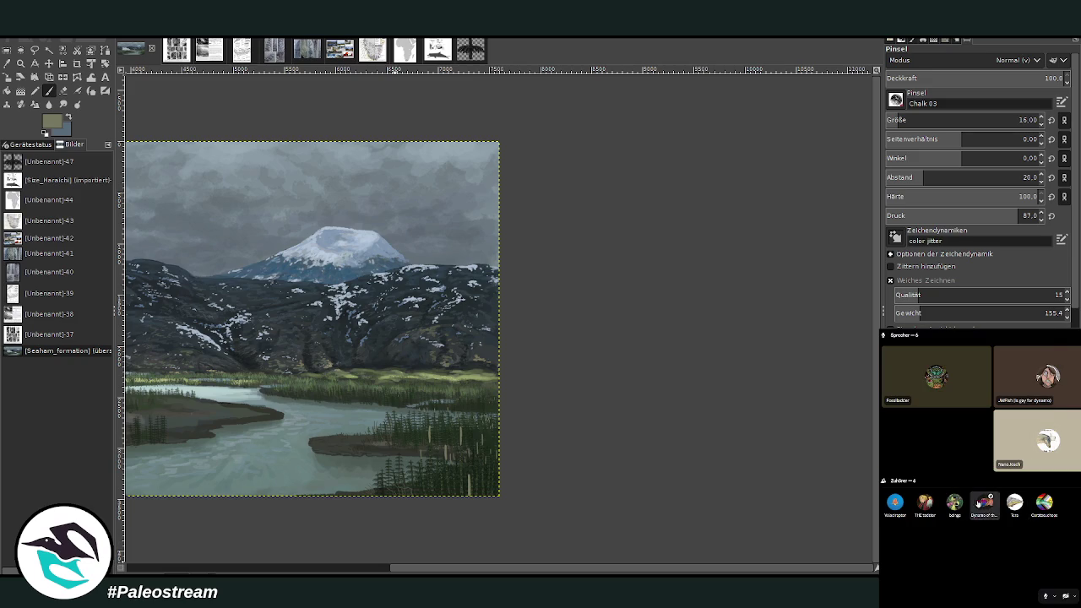
right_click(984, 376)
left_click(993, 342)
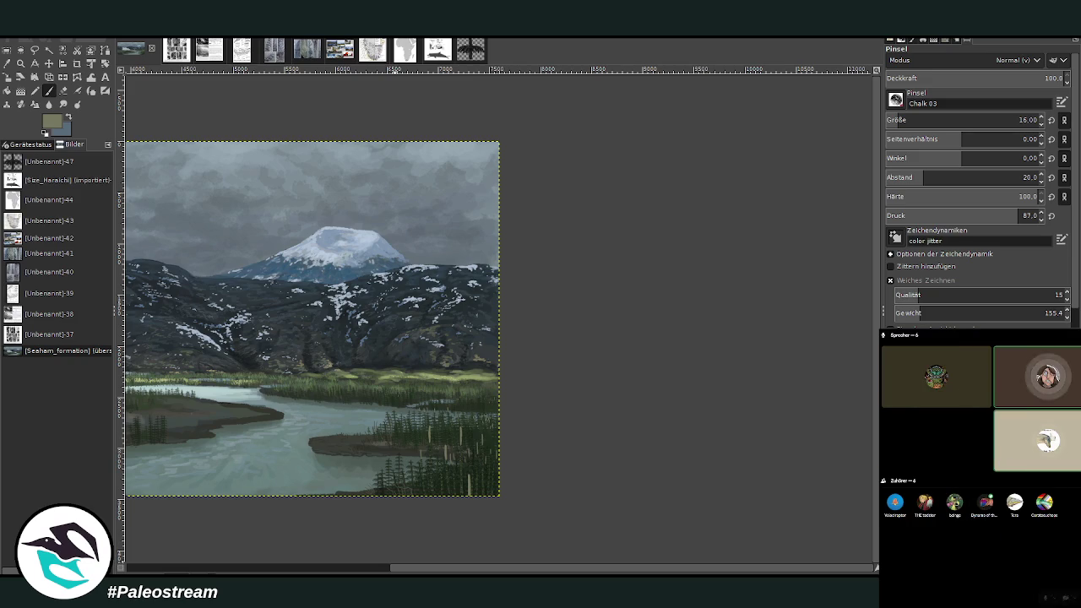
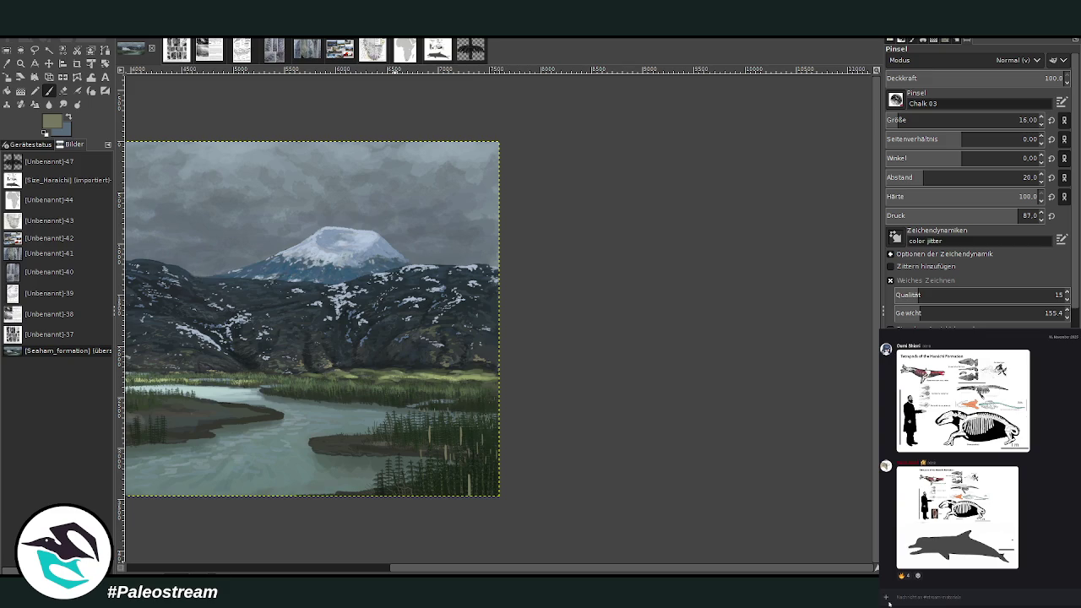
- Zoom into the river area and set the brush to size 9, opacity 78.5, light yellow-green
key("z")
left_click_drag(360, 325, 506, 488)
left_click_drag(367, 256, 628, 465)
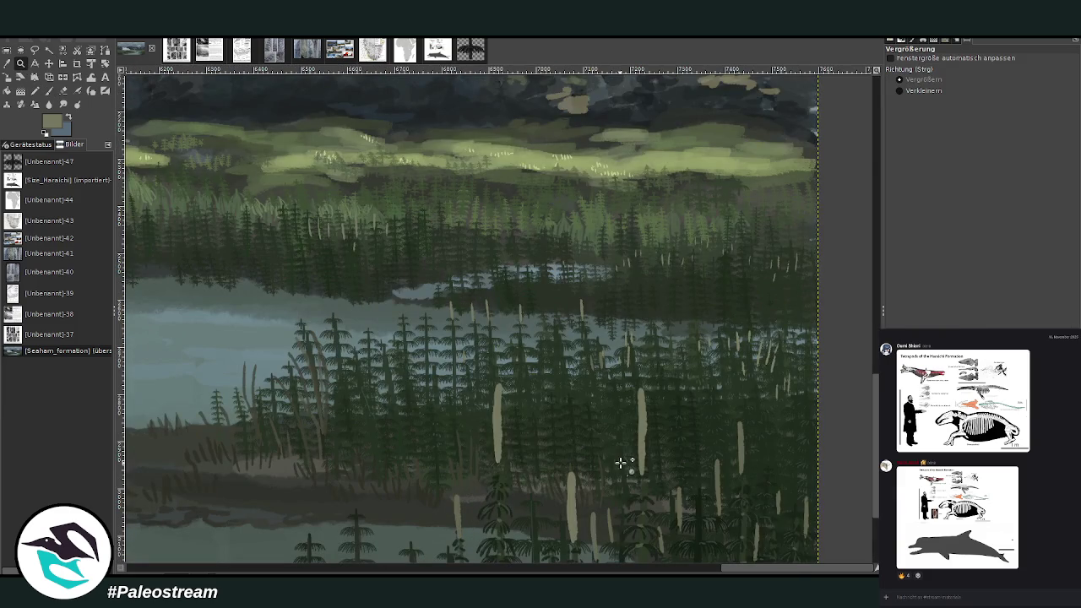
left_click(48, 91)
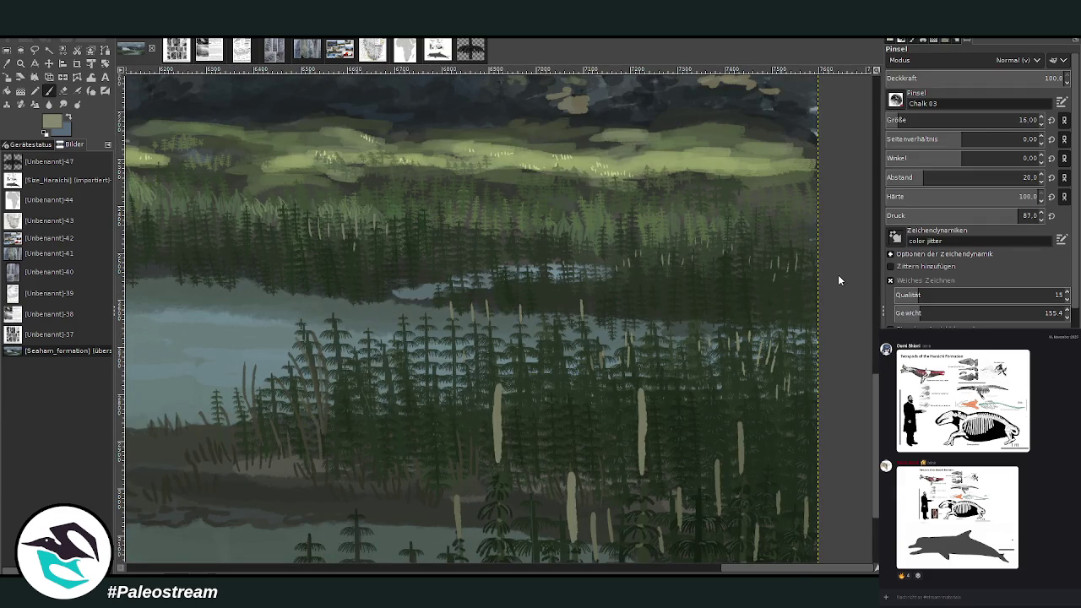
left_click(891, 120)
left_click(806, 165, "ctrl")
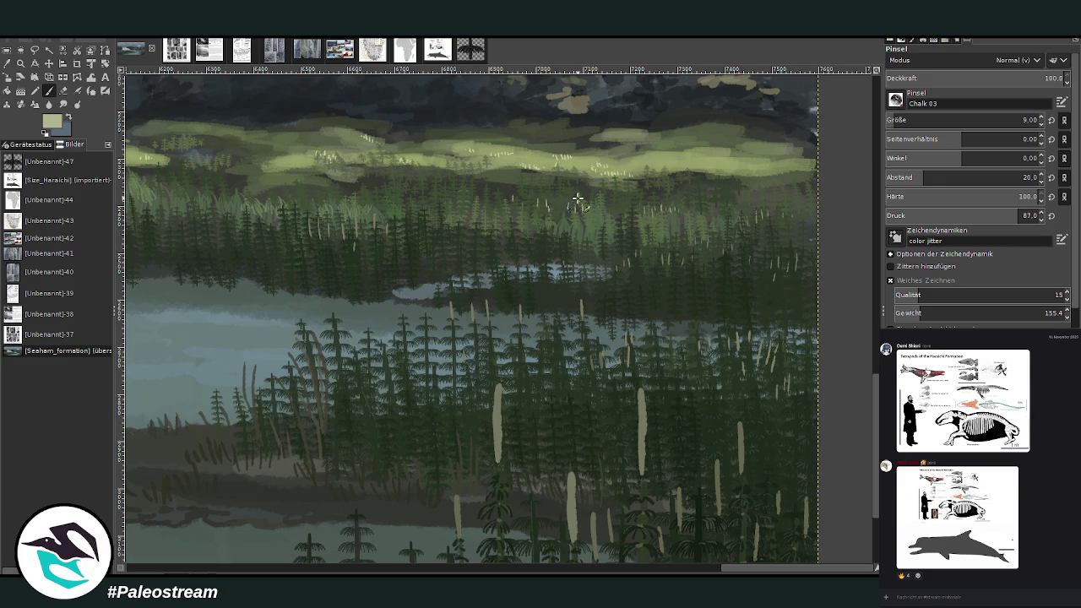
left_click(1013, 74)
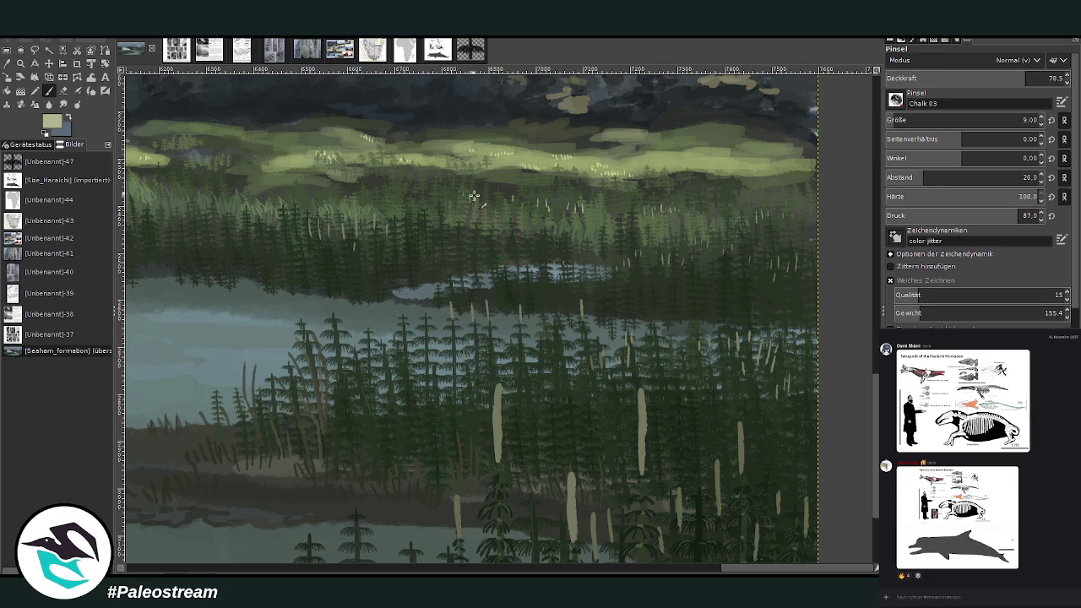
scroll(494, 560, "up", 2)
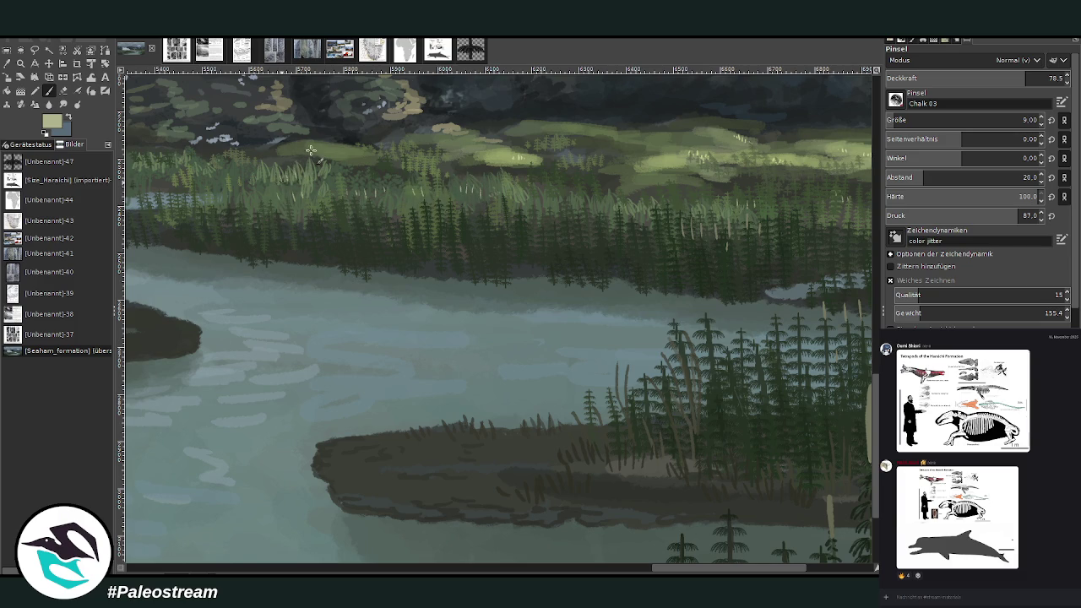
- Enlarge the brush to size 17 at 66.6 opacity for the grass strokes along the treeline
left_click(896, 119)
left_click(1003, 77)
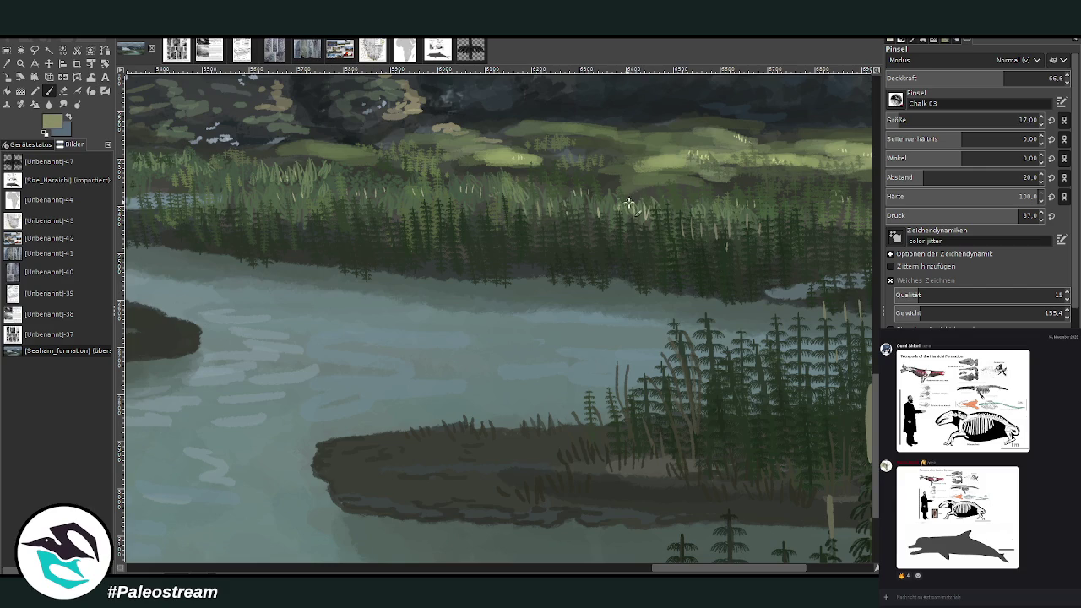
scroll(869, 477, "right", 5)
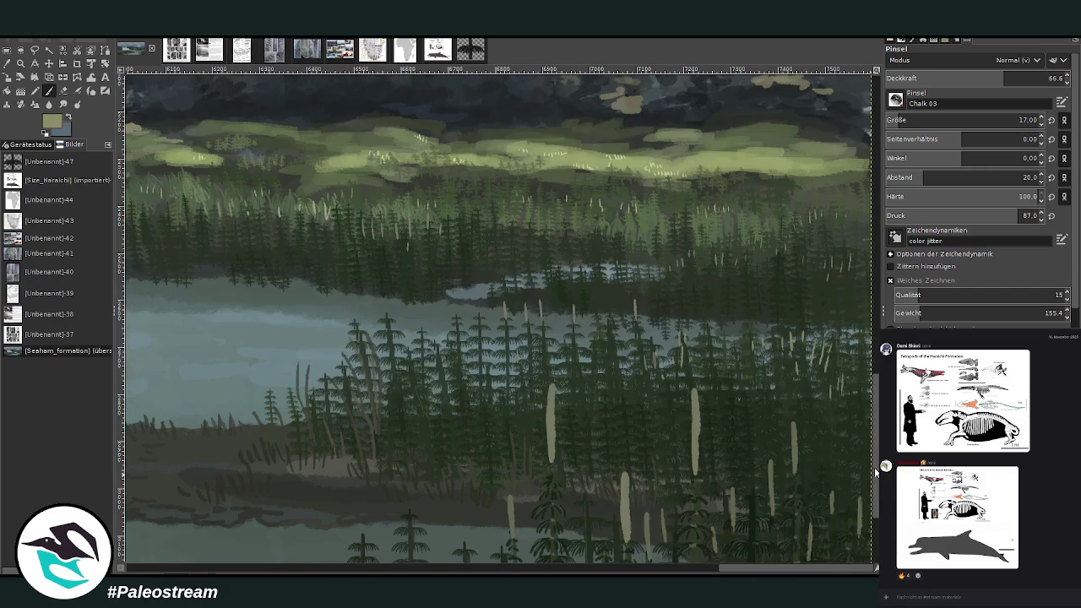
scroll(870, 477, "down", 2)
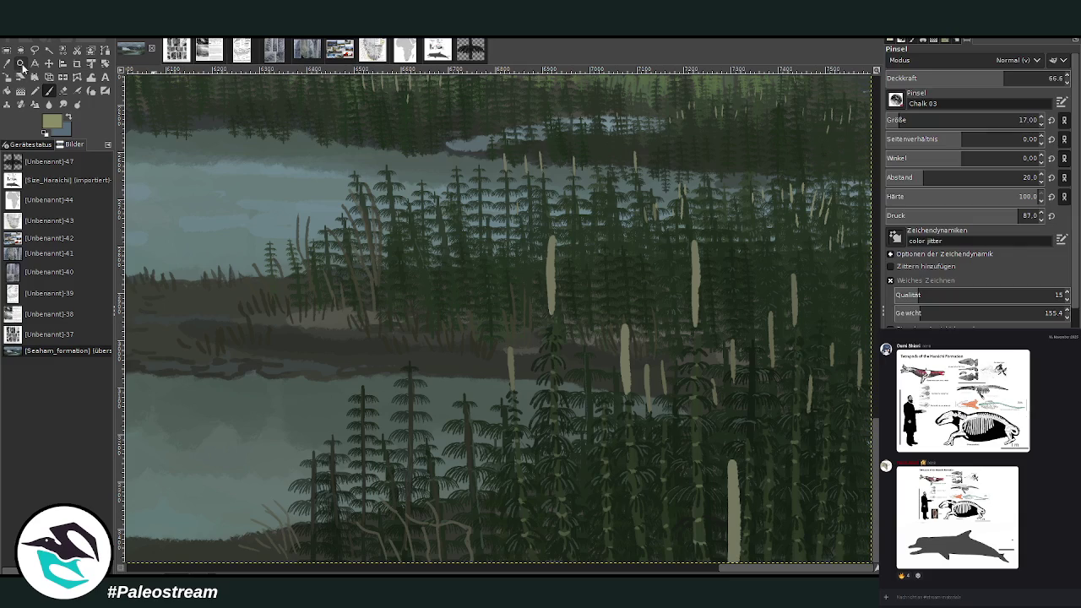
- Zoom in close on the horsetail cones and set the paintbrush to size 15
left_click(21, 64)
left_click_drag(511, 181, 820, 535)
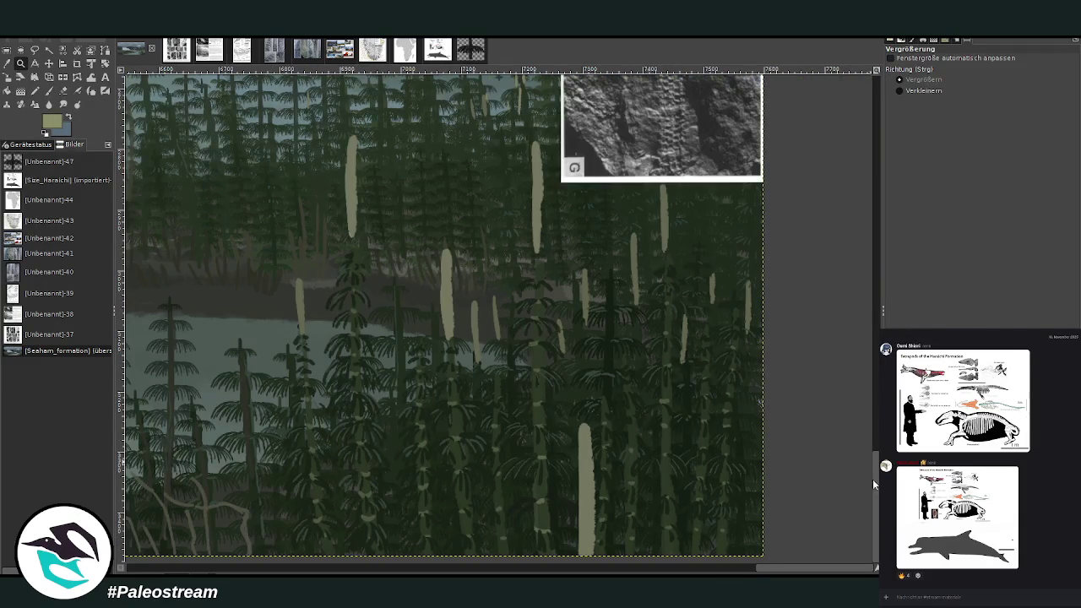
scroll(876, 479, "up", 2)
scroll(856, 482, "down", 2)
left_click(48, 63)
left_click_drag(313, 164, 313, 130)
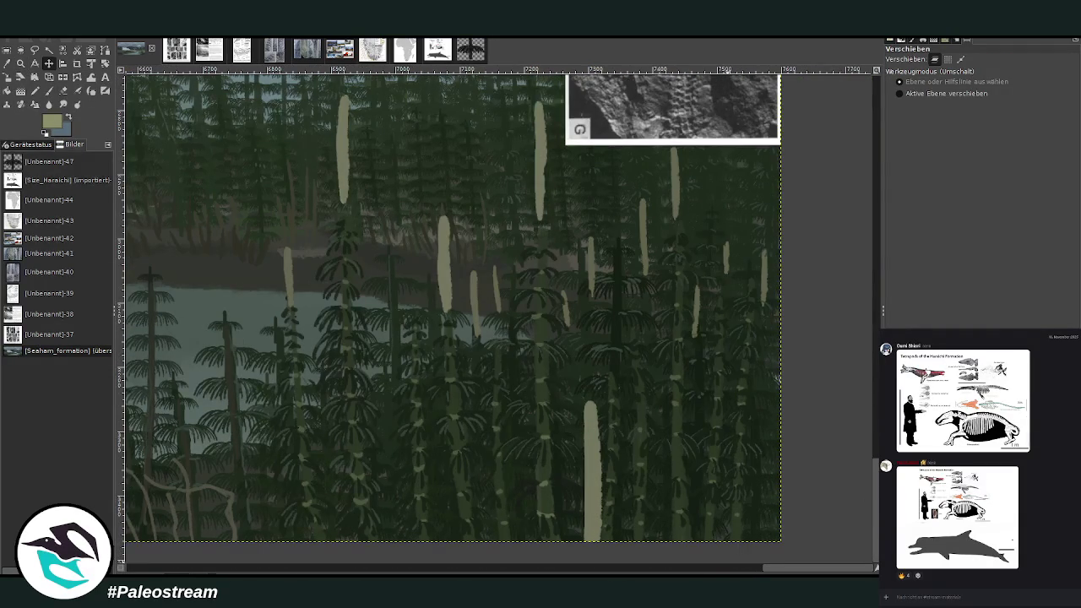
left_click(21, 64)
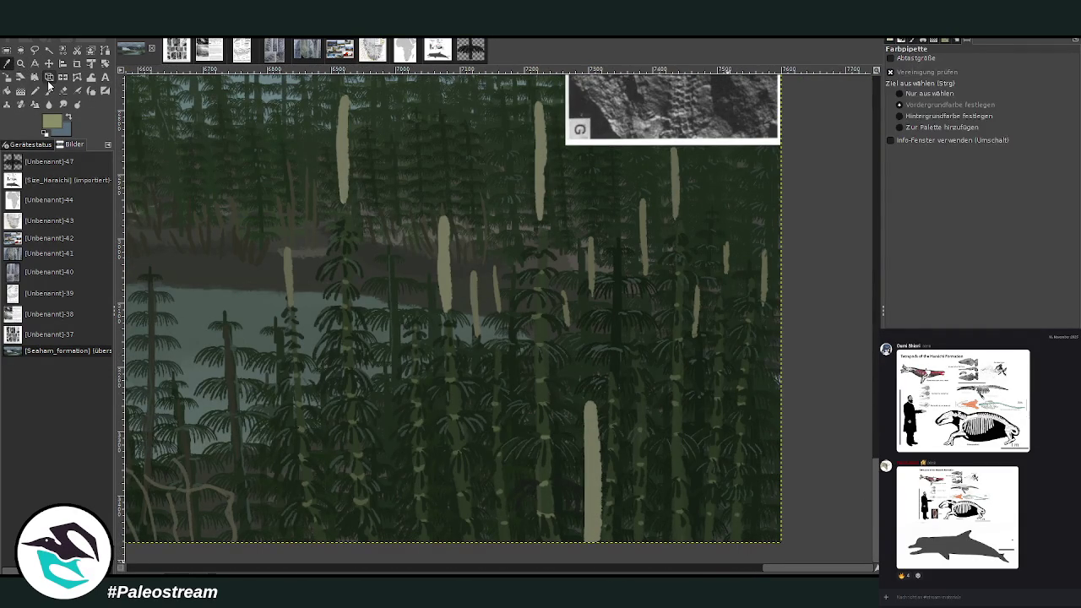
left_click(591, 464)
key("o")
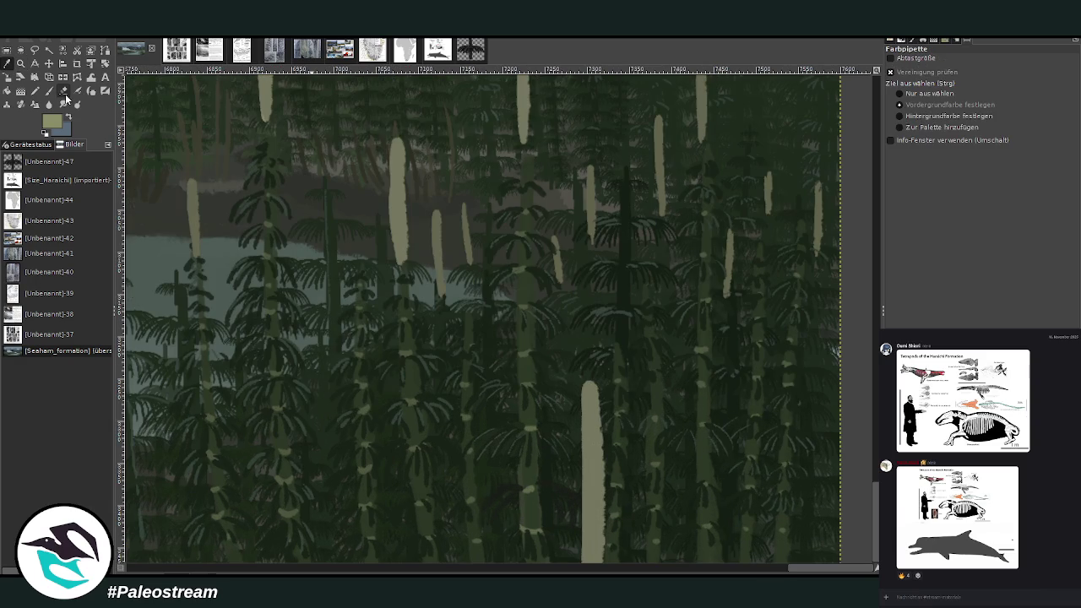
key("p")
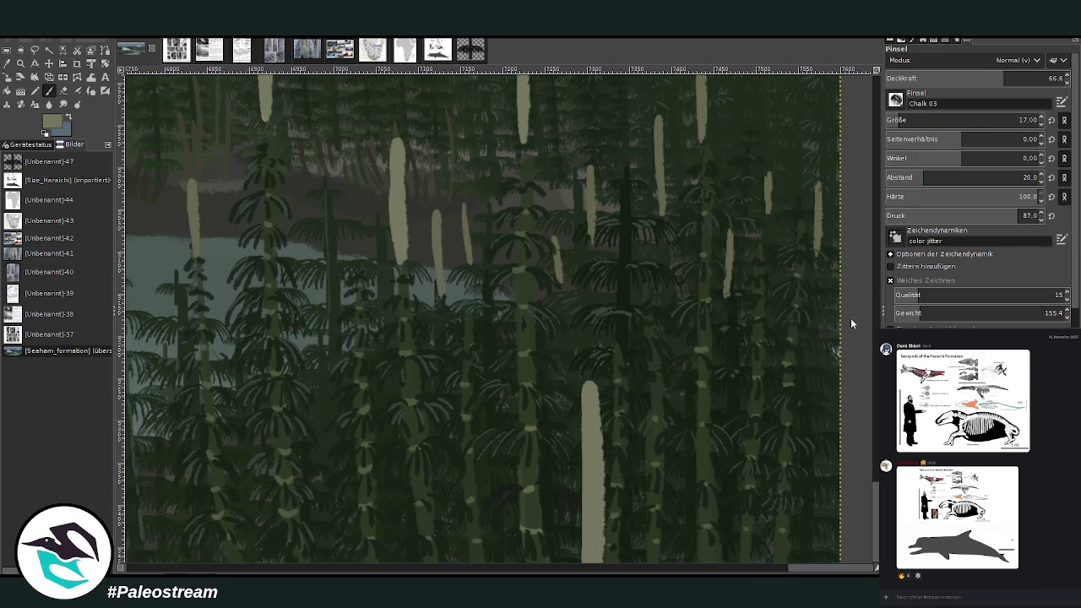
left_click(899, 119)
- Paint dark ring bands up three pale cones, using brush sizes 25 and then 22
mouse_move(627, 549)
left_mouse_down()
mouse_move(591, 552)
mouse_move(603, 560)
mouse_move(586, 521)
left_mouse_up()
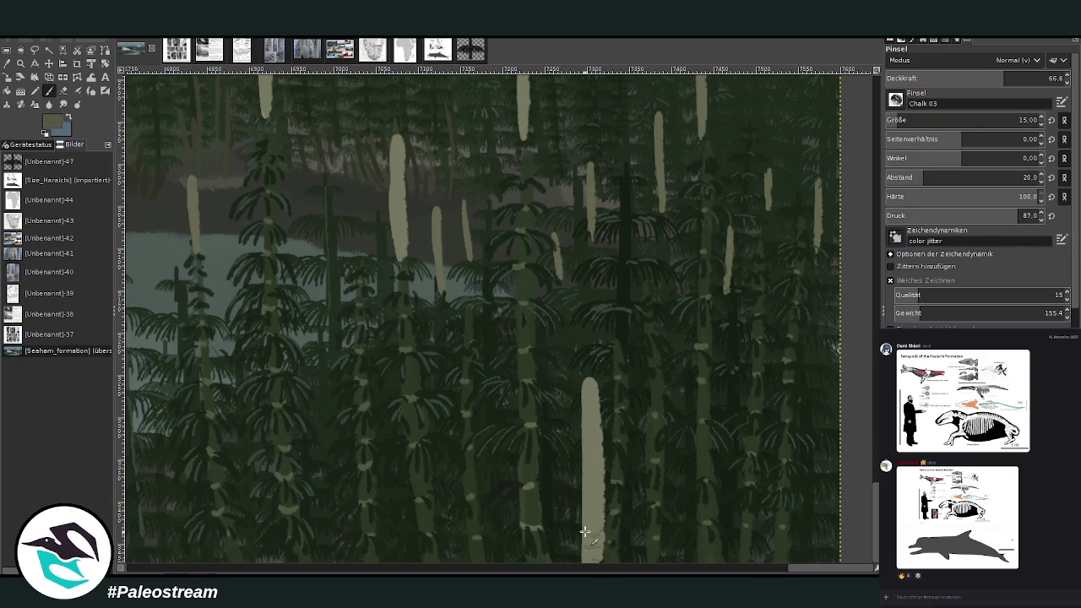
left_click(901, 118)
mouse_move(583, 521)
left_mouse_down()
mouse_move(599, 509)
mouse_move(581, 496)
mouse_move(601, 475)
mouse_move(583, 463)
mouse_move(602, 458)
mouse_move(588, 441)
mouse_move(603, 442)
mouse_move(580, 416)
mouse_move(599, 418)
left_mouse_up()
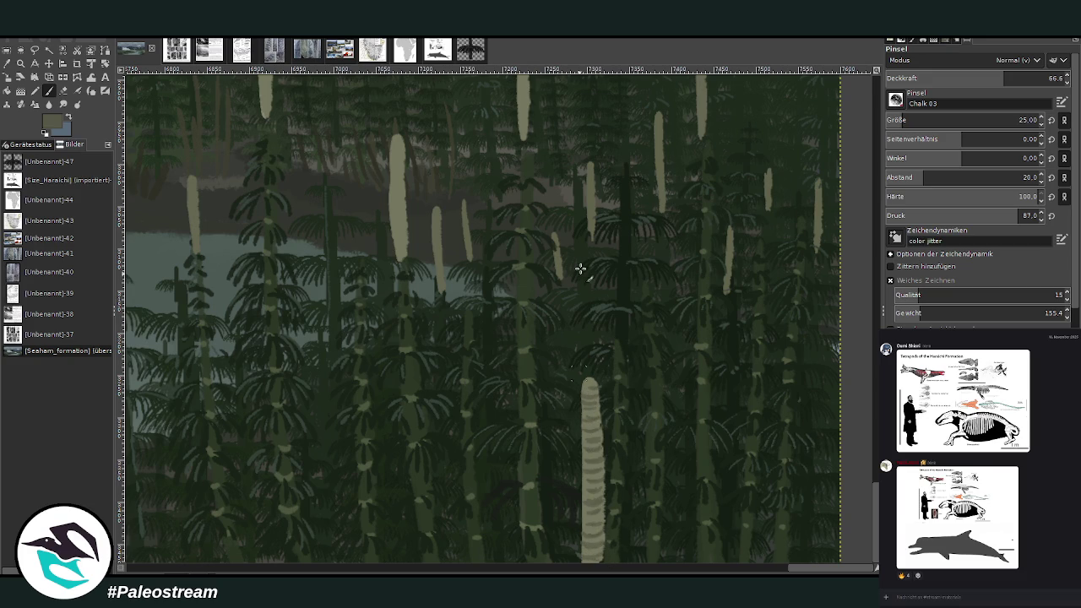
mouse_move(403, 243)
left_mouse_down()
mouse_move(394, 215)
mouse_move(398, 140)
left_mouse_up()
key("bracketleft")
key("bracketleft")
key("bracketleft")
left_click_drag(438, 279, 433, 227)
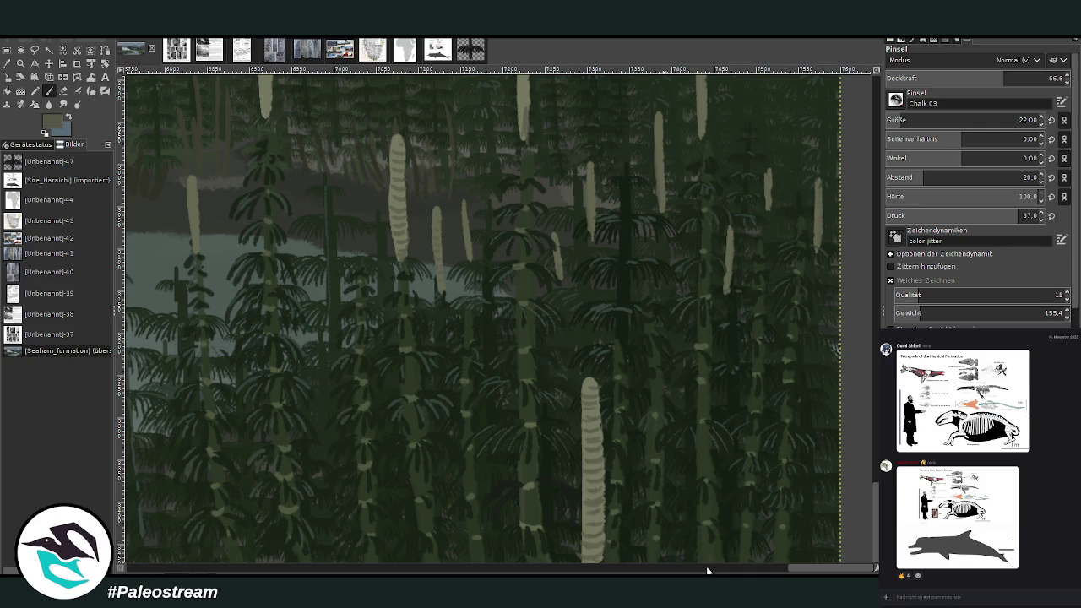
- Stripe another cone, then add pale tan base stripes at 80.8 opacity
left_click_drag(792, 571, 760, 571)
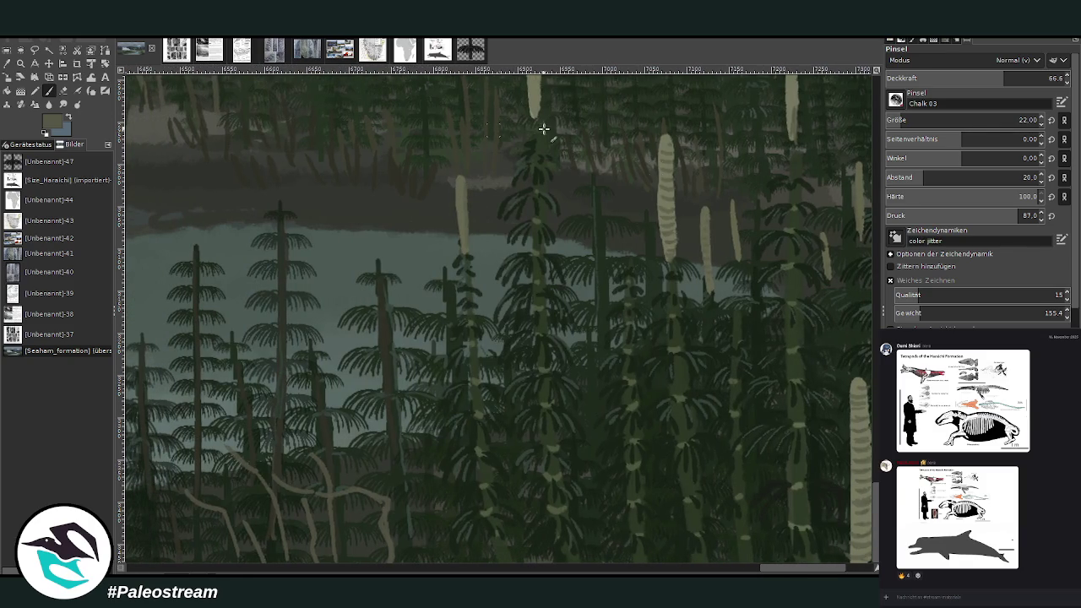
scroll(535, 198, "up", 5)
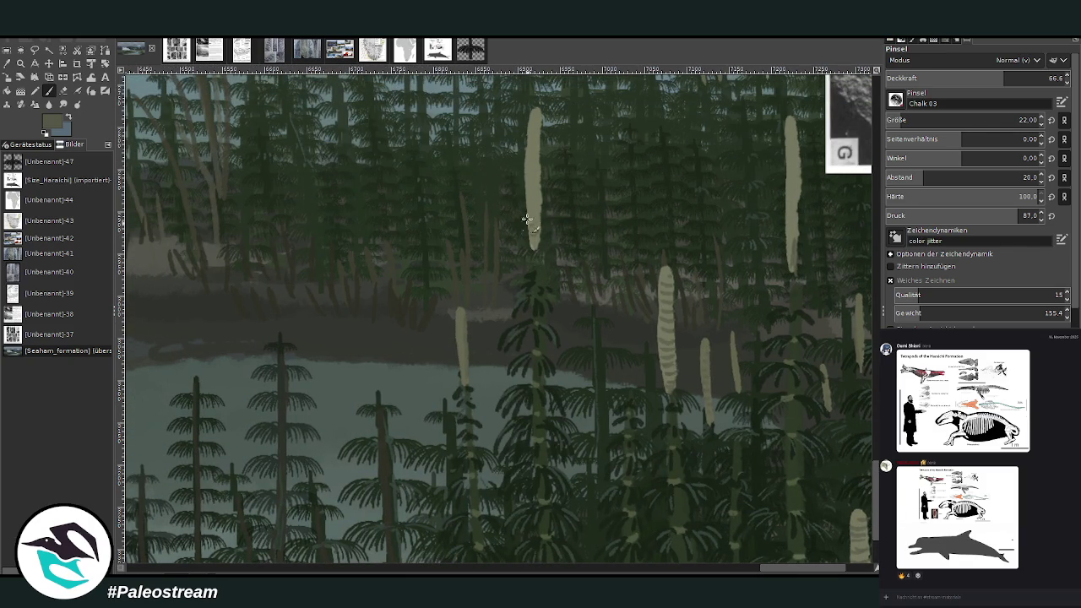
mouse_move(547, 187)
left_mouse_down()
mouse_move(539, 201)
mouse_move(531, 132)
mouse_move(541, 118)
mouse_move(537, 241)
mouse_move(526, 212)
mouse_move(536, 107)
left_mouse_up()
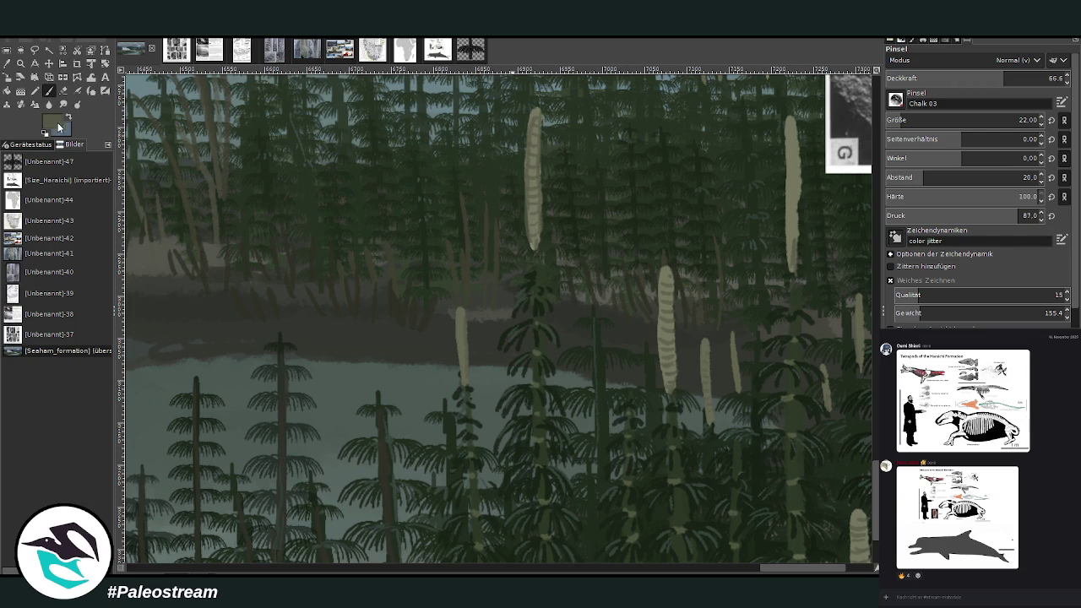
left_click(852, 320, "ctrl")
left_click_drag(1005, 78, 1032, 76)
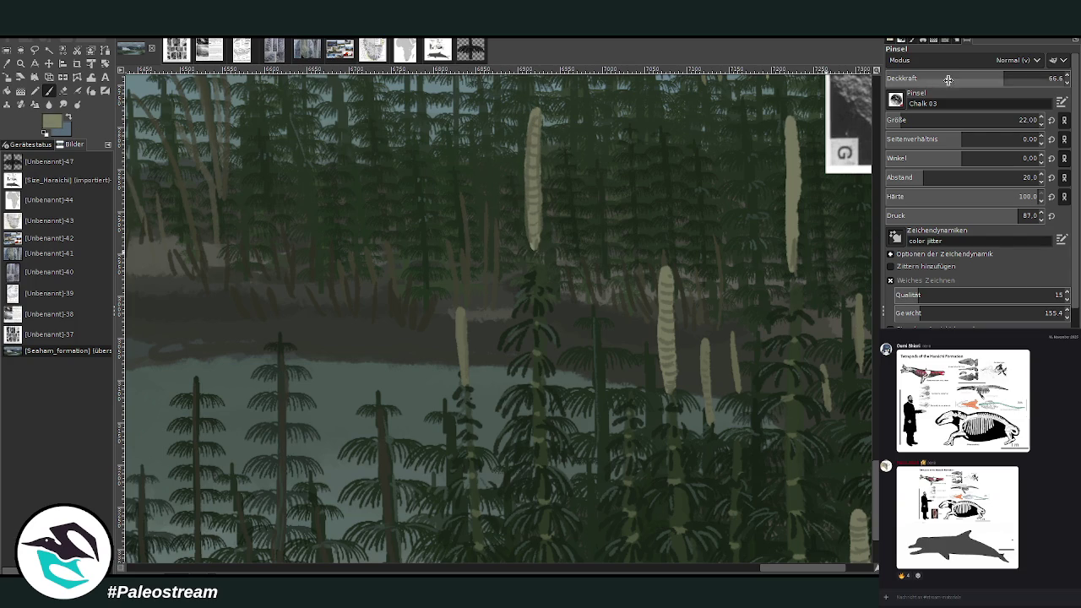
left_click_drag(535, 234, 535, 217)
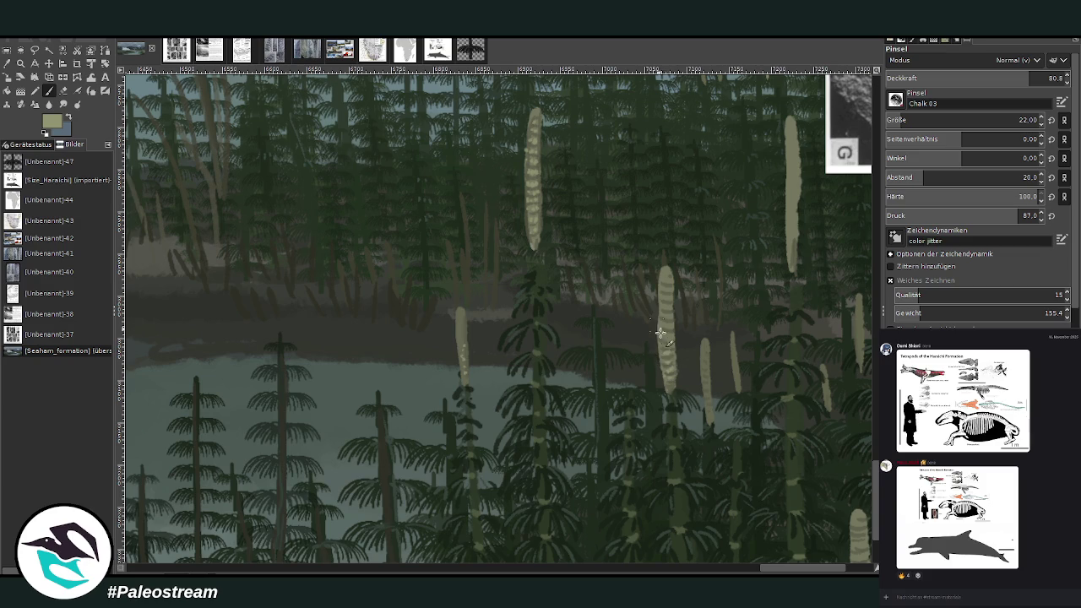
- Pan across the forest and band more pale cones, touching up with the eraser
scroll(845, 417, "right", 5)
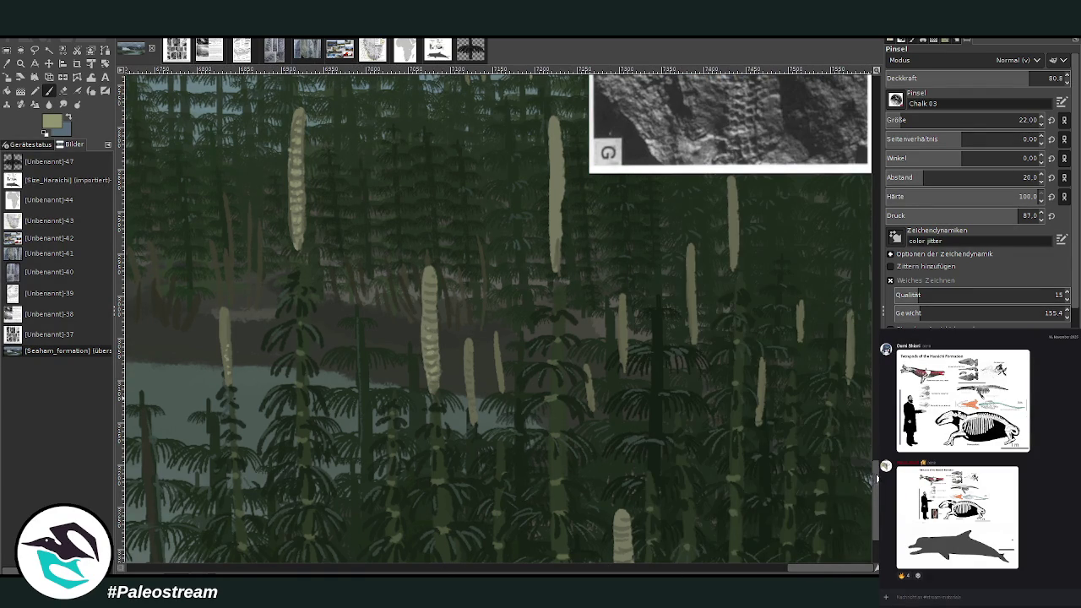
scroll(743, 336, "down", 3)
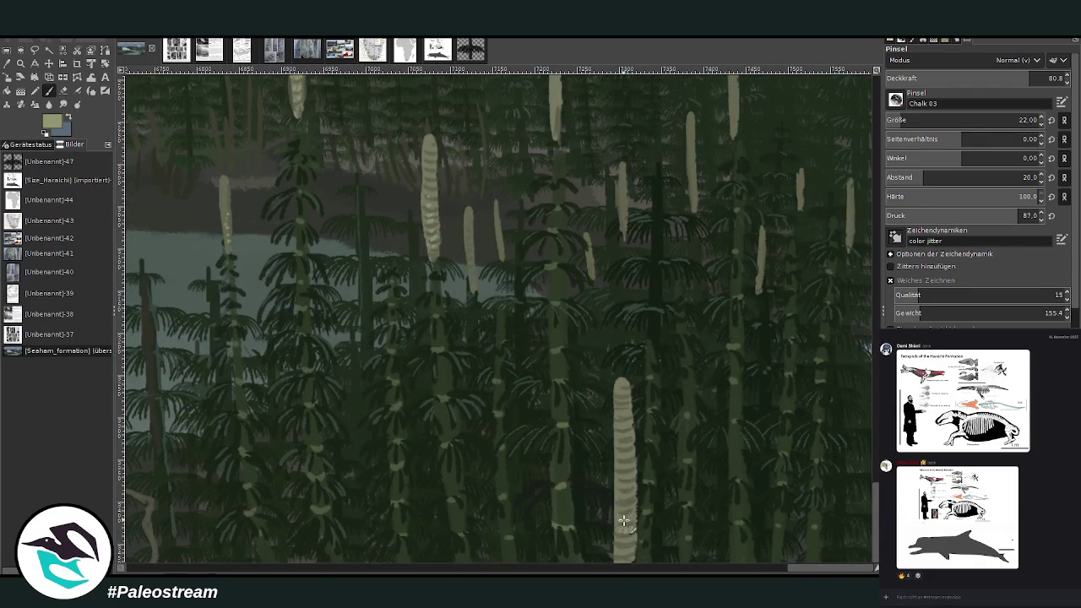
scroll(869, 498, "up", 3)
scroll(869, 499, "up", 1)
scroll(869, 498, "down", 4)
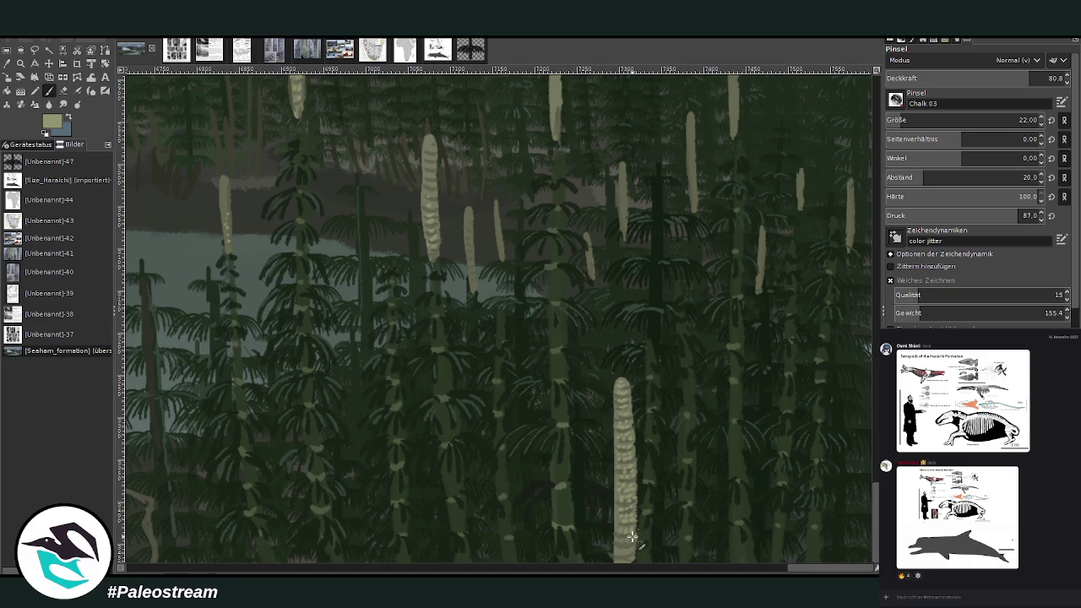
key("shift+e")
key("p")
- Finish banding the upper-middle cone, then pick a darker olive-green paint colour
scroll(897, 120, "down", 5)
scroll(498, 321, "up", 3)
scroll(499, 321, "up", 3)
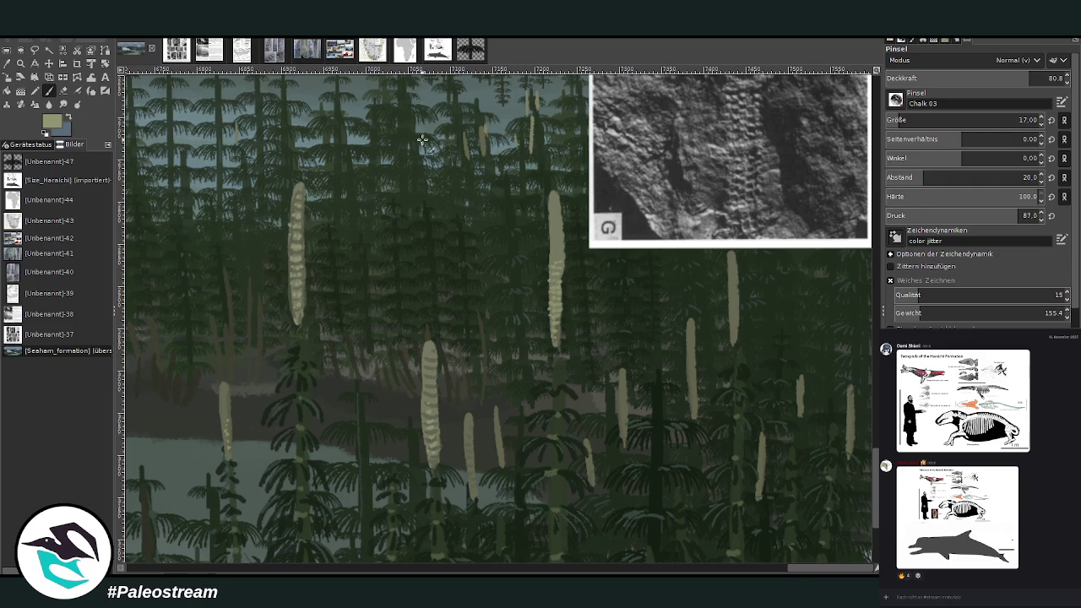
key("shift+e")
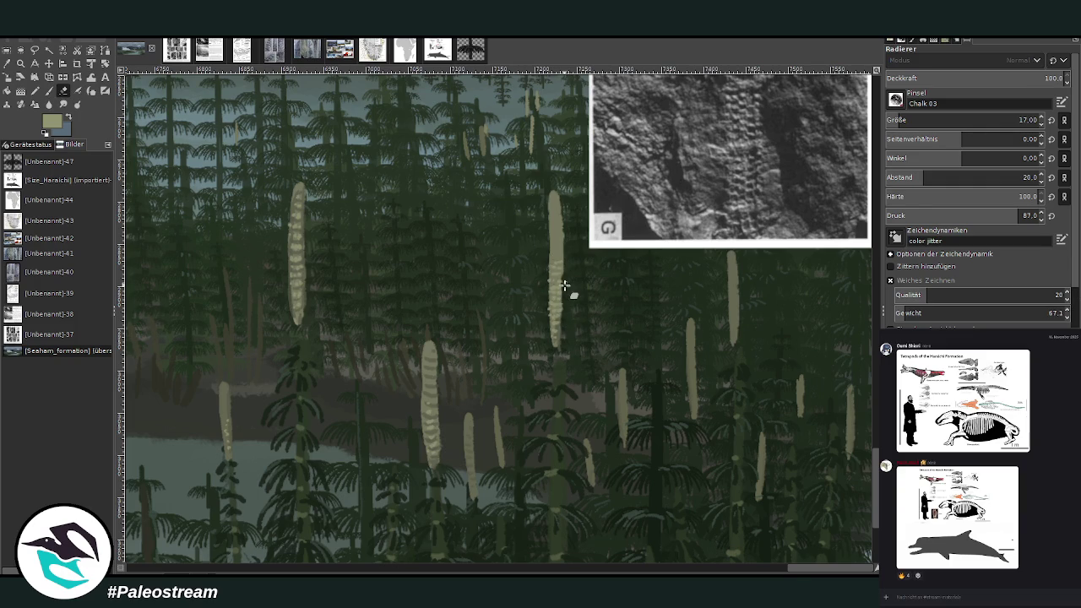
key("p")
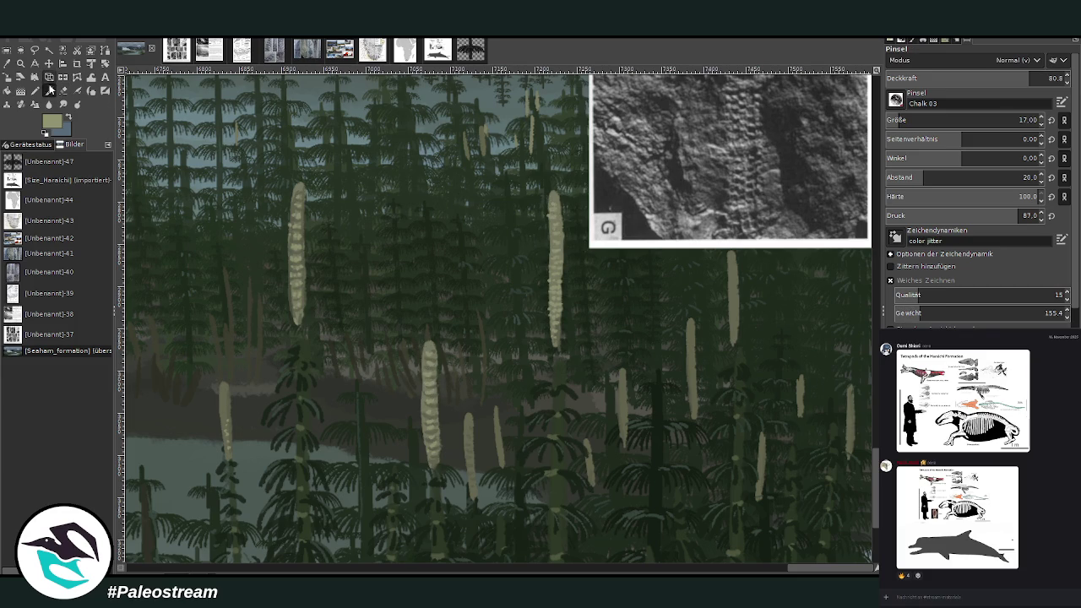
left_click(856, 314, "ctrl")
left_click(745, 251, "ctrl")
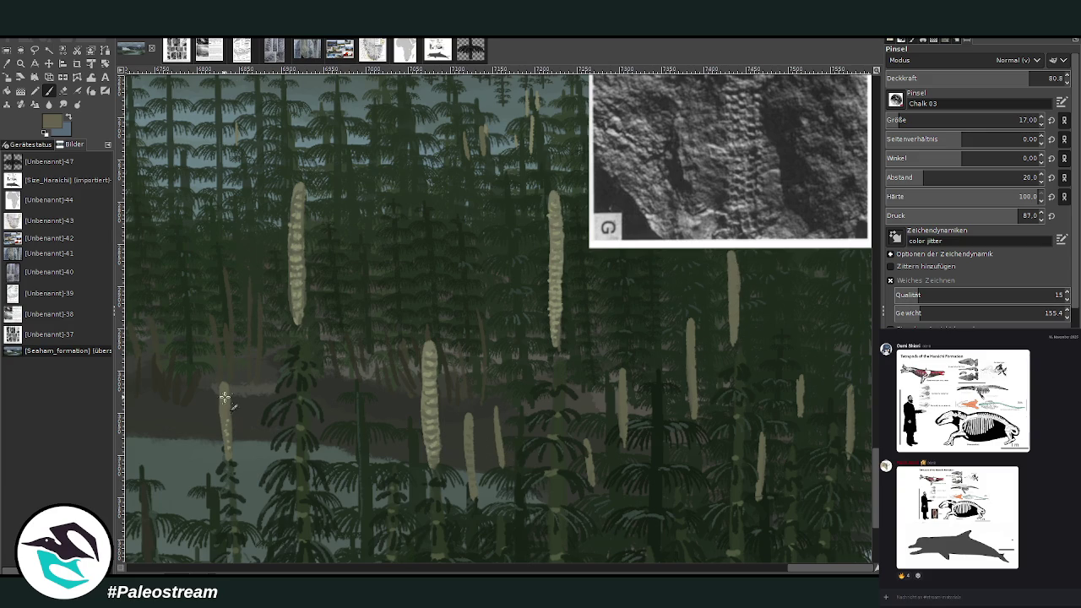
- Scatter light dabs and short twig strokes across the dark shore tongue
scroll(511, 573, "left", 5)
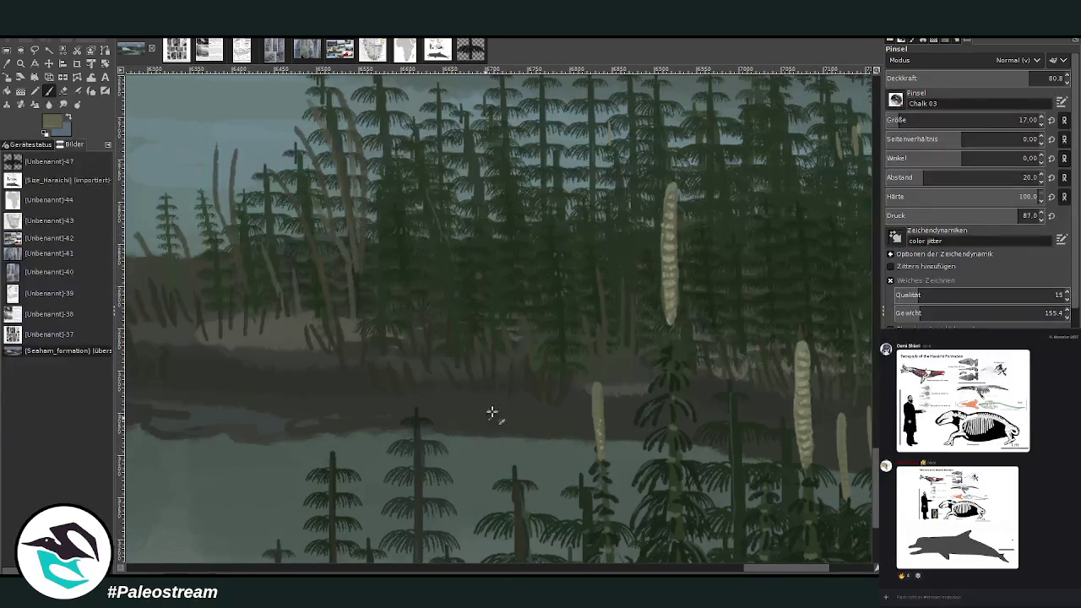
left_click_drag(331, 386, 315, 390)
left_click_drag(476, 391, 455, 393)
scroll(432, 549, "left", 5)
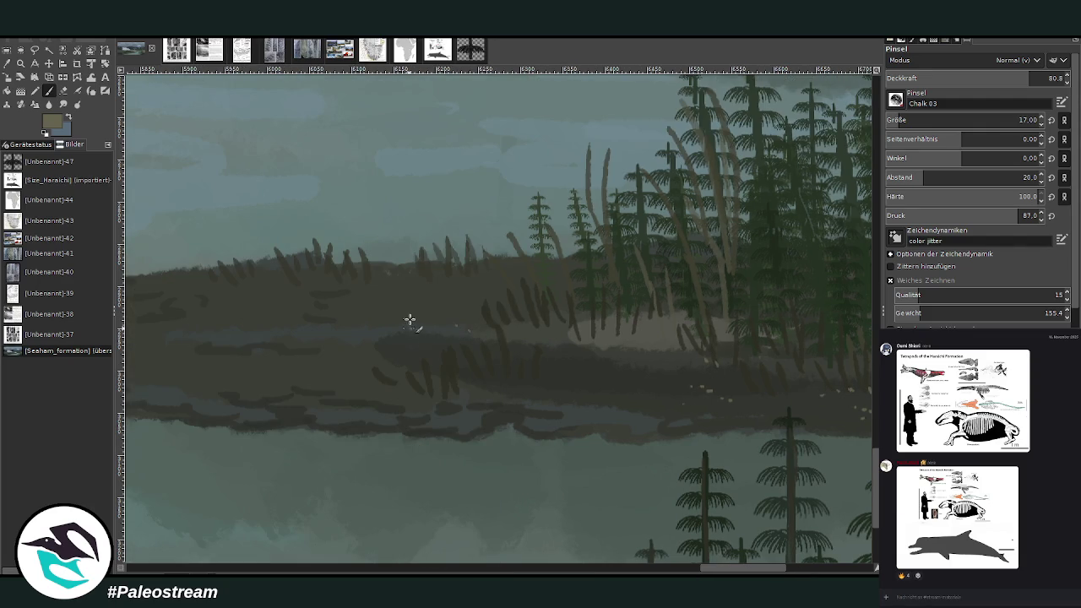
left_click_drag(442, 307, 415, 292)
scroll(502, 333, "left", 5)
left_click_drag(604, 355, 659, 354)
left_click_drag(615, 322, 632, 321)
left_click_drag(586, 398, 604, 391)
left_click_drag(662, 393, 674, 385)
mouse_move(533, 377)
left_mouse_down()
mouse_move(482, 366)
mouse_move(468, 304)
mouse_move(565, 290)
mouse_move(532, 285)
left_mouse_up()
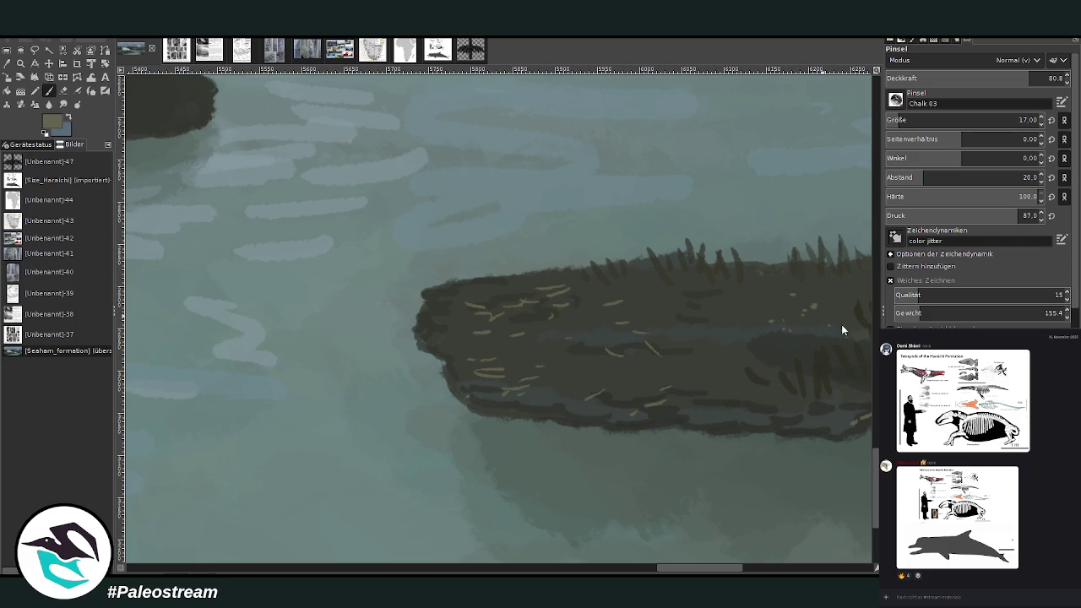
- Paint twigs on the shore's upper area at 67.2 opacity, then pick a lighter colour at 78.9
left_click(1006, 78)
mouse_move(637, 286)
left_mouse_down()
mouse_move(664, 304)
mouse_move(717, 297)
mouse_move(577, 309)
mouse_move(642, 278)
mouse_move(791, 277)
mouse_move(724, 306)
left_mouse_up()
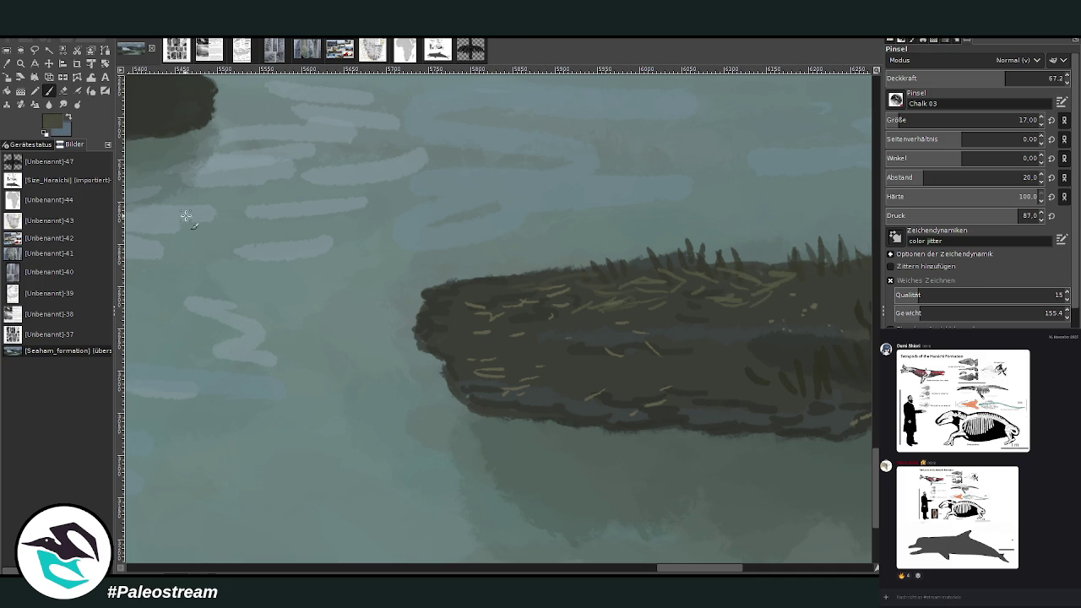
scroll(705, 549, "right", 5)
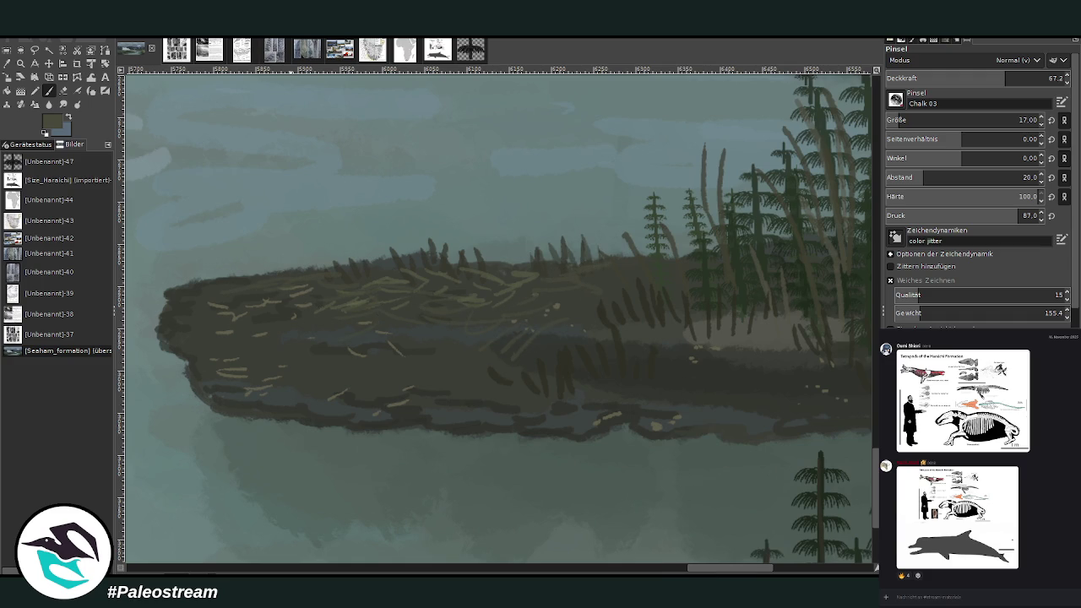
left_click(844, 326, "ctrl")
left_click_drag(976, 81, 997, 81)
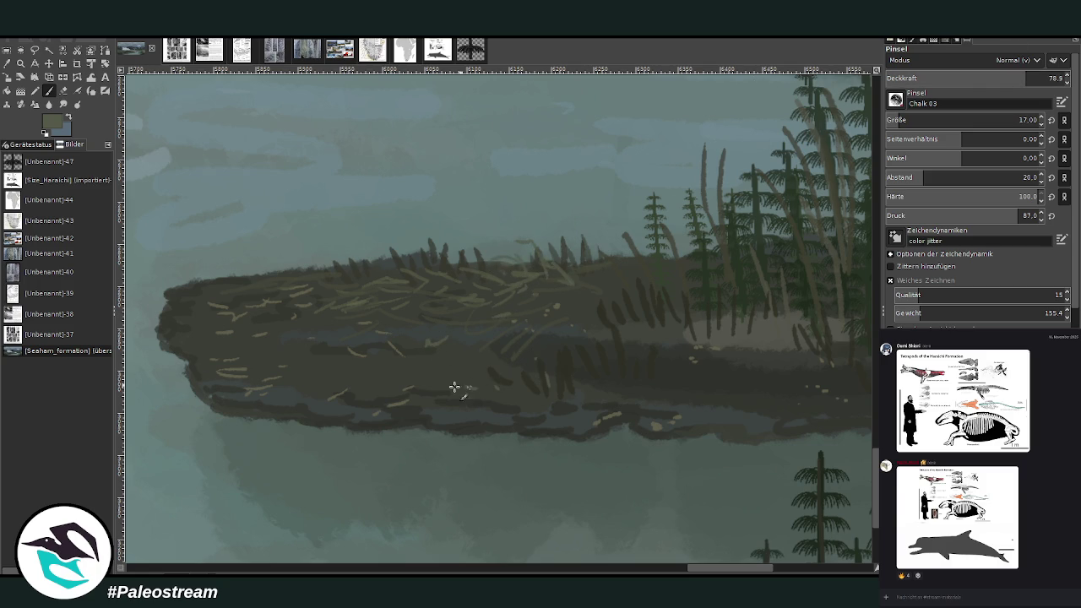
scroll(386, 394, "down", 3)
scroll(385, 395, "down", 2)
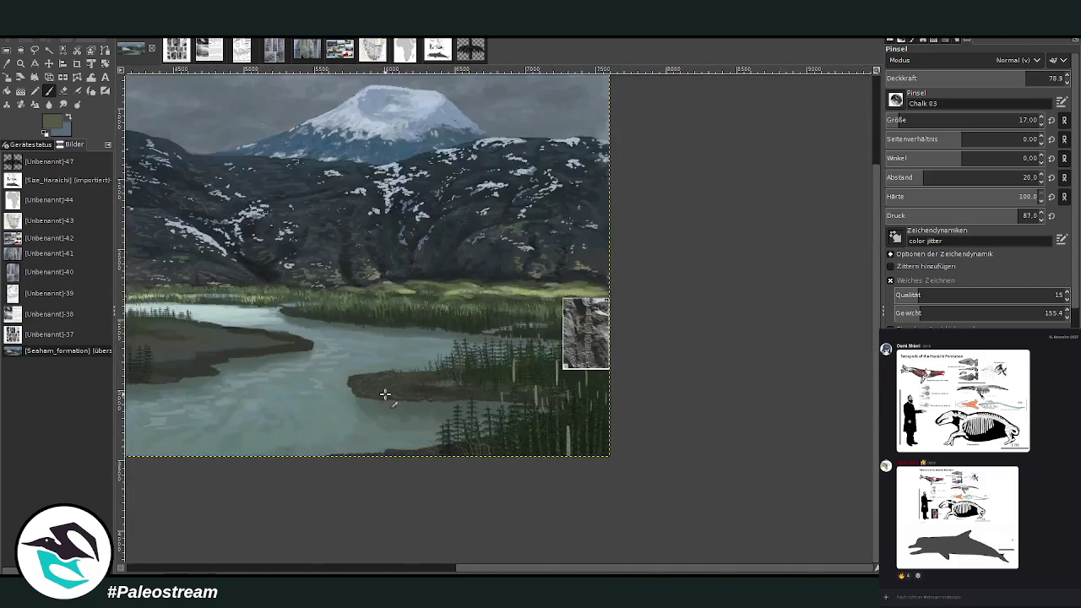
- Bring the glacier side into view and zoom in on the forest below it
scroll(384, 395, "down", 1)
left_click(352, 571)
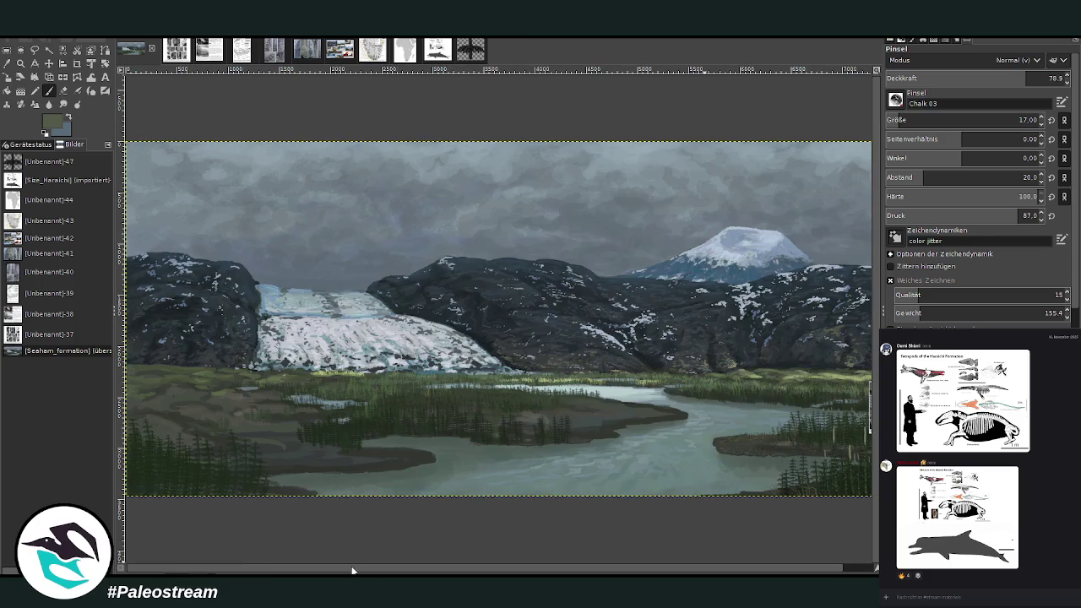
left_click_drag(479, 572, 511, 573)
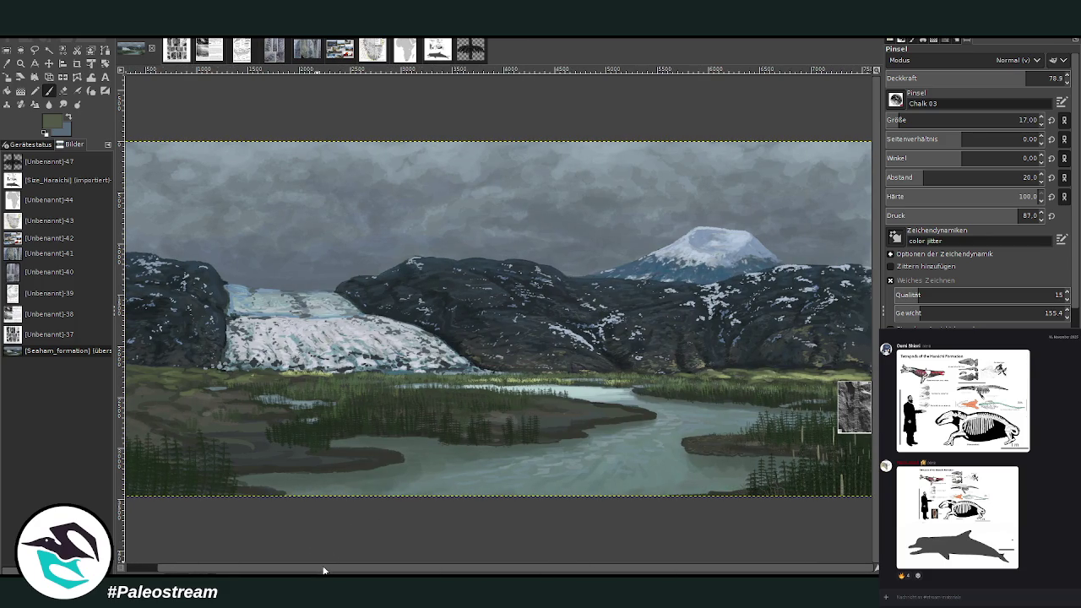
key("z")
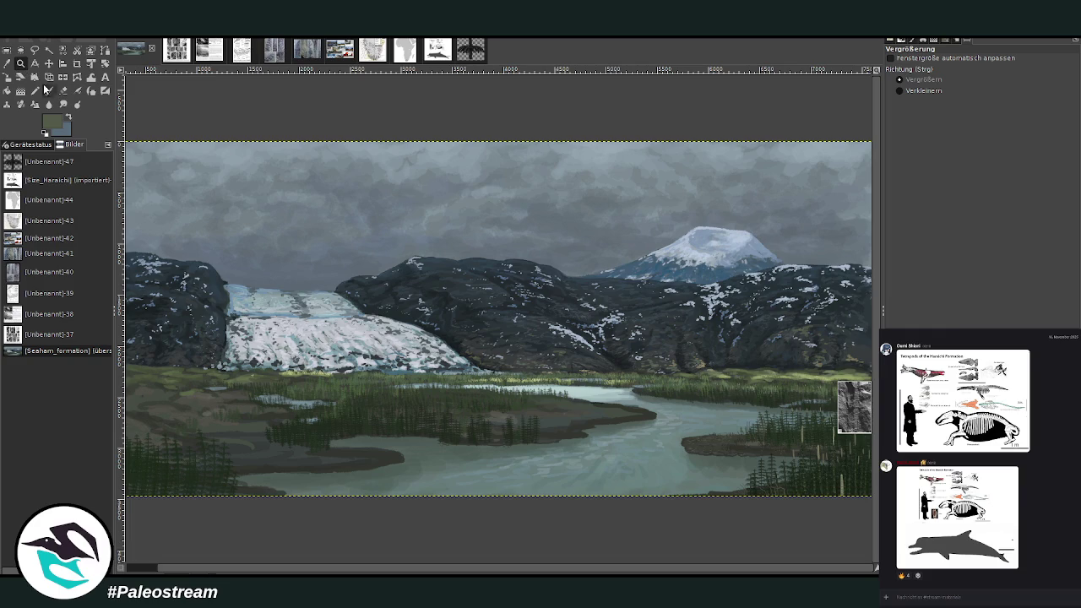
left_click_drag(331, 295, 540, 478)
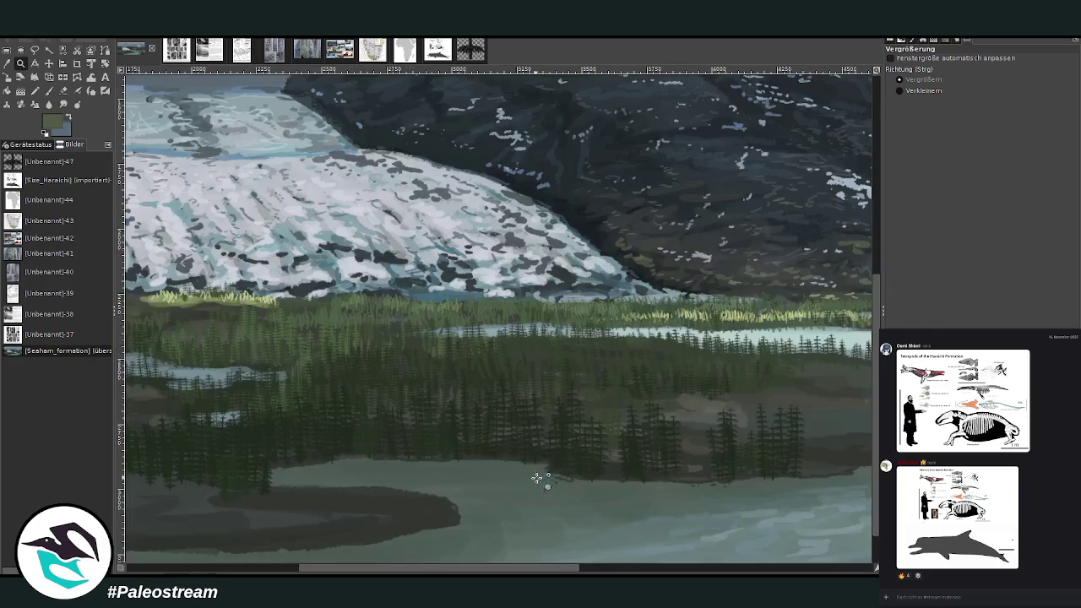
left_click(572, 524)
- Set the paintbrush to size 27 and opacity 88.6
key("o")
scroll(532, 527, "right", 5)
scroll(731, 324, "right", 10)
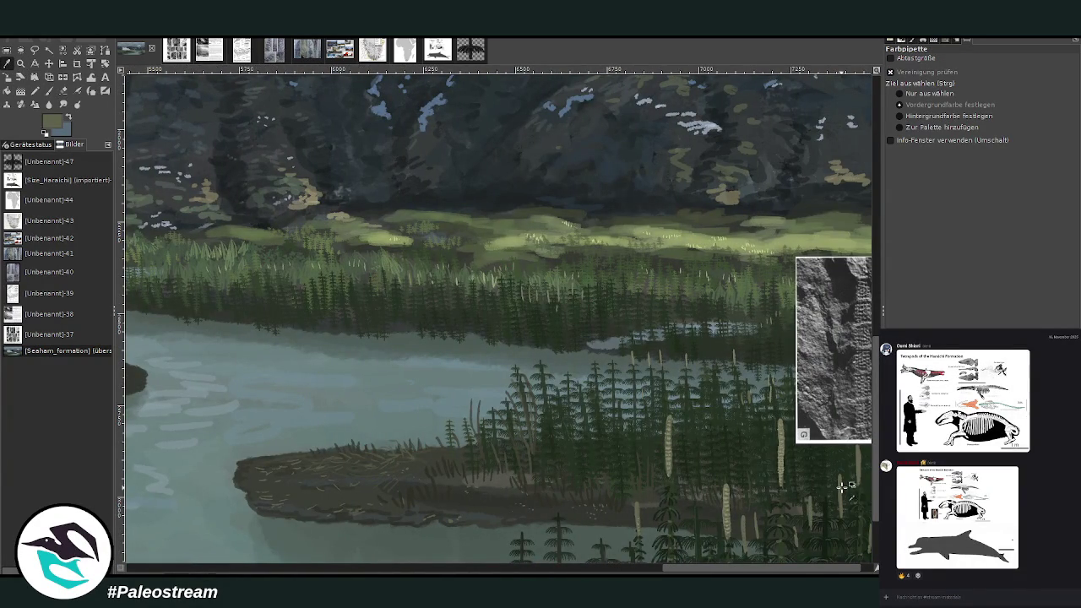
key("p")
scroll(622, 565, "left", 10)
scroll(429, 479, "left", 5)
key("bracketright")
key("greater")
- Paint pale vertical dashes across the dark horsetail forest
mouse_move(588, 351)
left_mouse_down()
mouse_move(589, 361)
mouse_move(629, 356)
mouse_move(568, 379)
left_mouse_up()
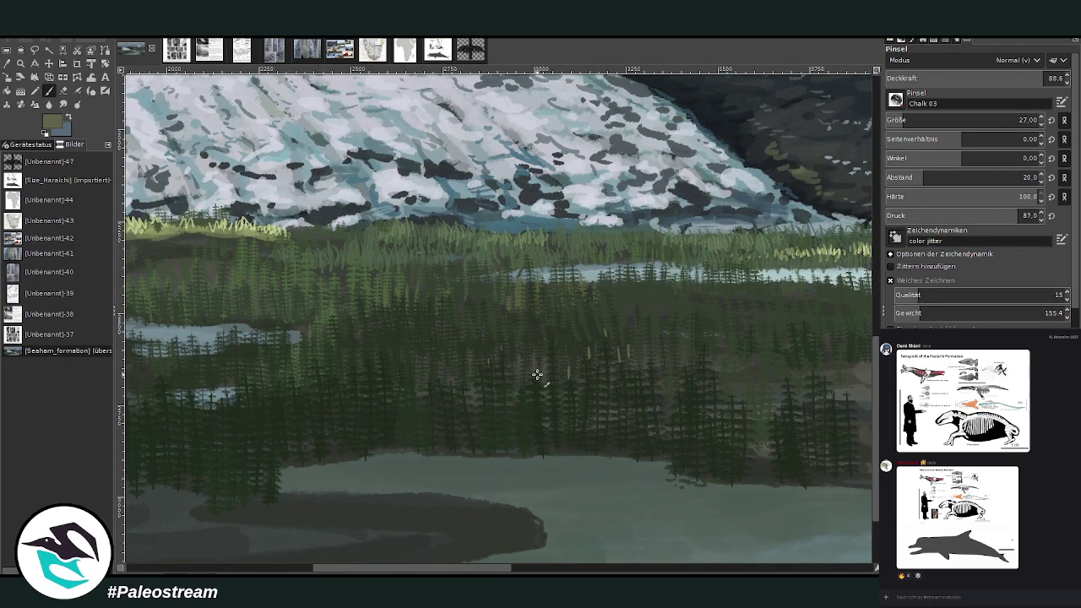
left_click_drag(501, 344, 501, 355)
left_click_drag(489, 358, 500, 405)
left_click_drag(511, 384, 511, 394)
mouse_move(353, 361)
left_mouse_down()
mouse_move(405, 398)
mouse_move(334, 369)
mouse_move(312, 371)
mouse_move(279, 405)
left_mouse_up()
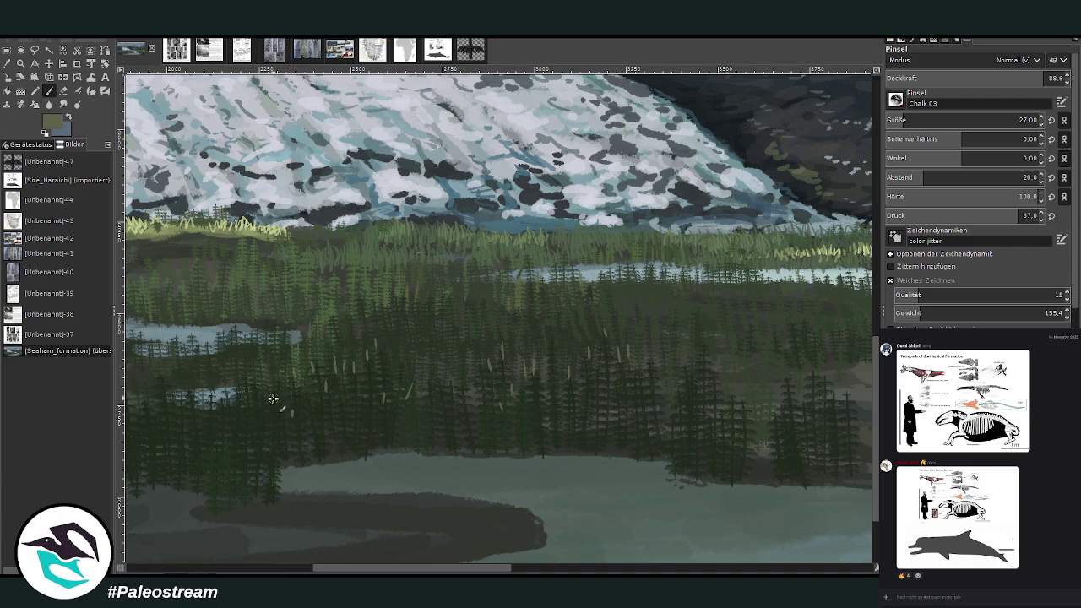
- Add a pale dash, then paint light grass strokes below the treeline at 67.2 opacity
left_click_drag(541, 393, 540, 404)
scroll(913, 120, "up", 6)
left_click(524, 572)
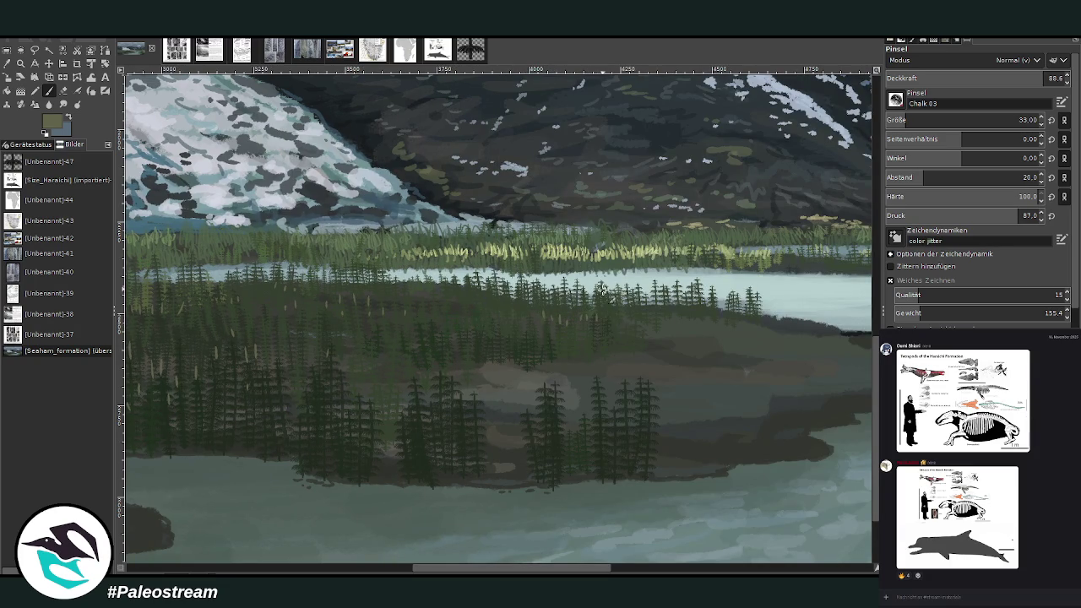
scroll(972, 77, "up", 4)
scroll(971, 120, "down", 7)
mouse_move(632, 355)
left_mouse_down()
mouse_move(638, 336)
mouse_move(630, 343)
mouse_move(647, 345)
left_mouse_up()
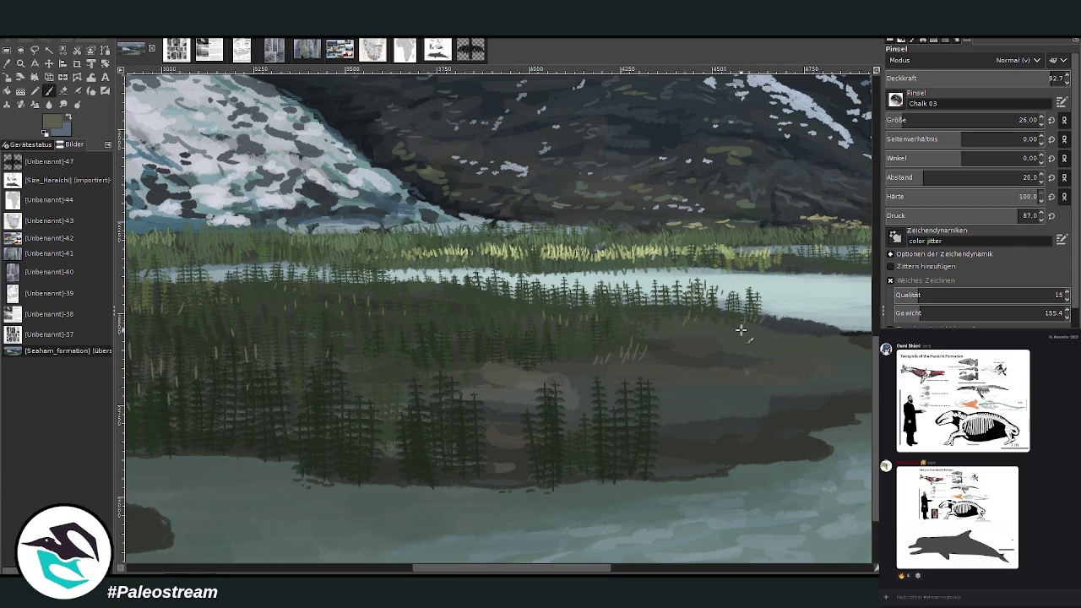
left_click(1006, 78)
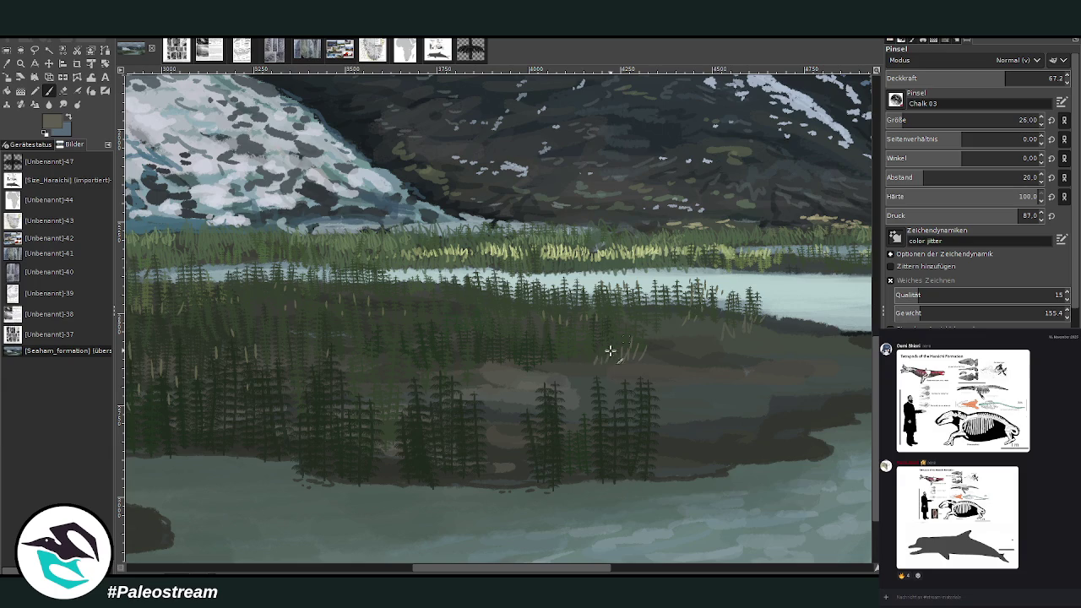
mouse_move(564, 367)
left_mouse_down()
mouse_move(571, 351)
mouse_move(532, 353)
left_mouse_up()
left_click_drag(715, 429, 711, 411)
- Paint light grass strokes along the dark shoreline and pale reeds near the water
left_click(669, 564)
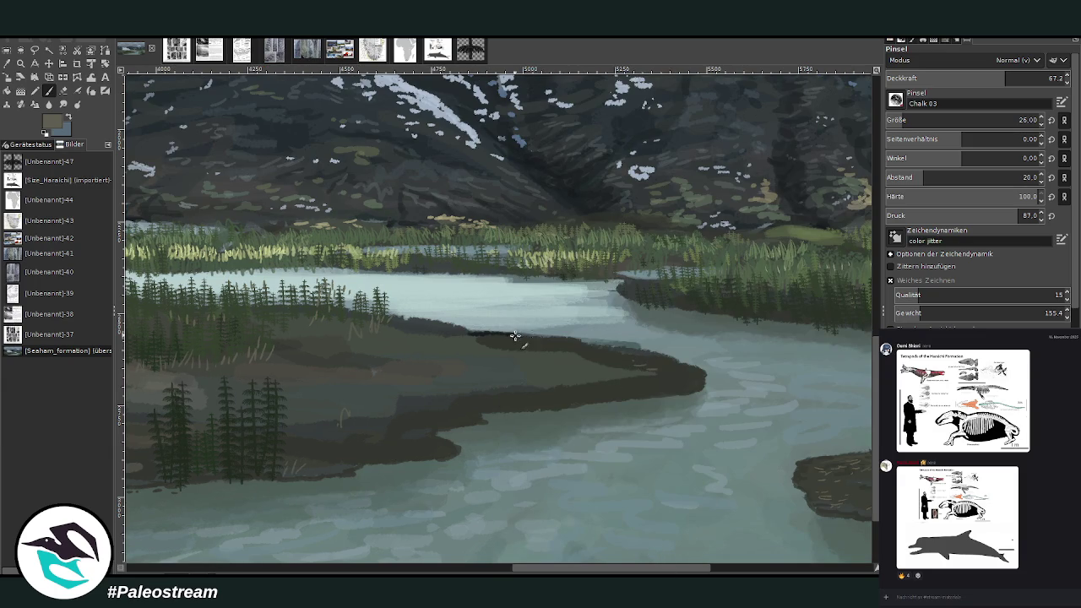
left_click_drag(511, 335, 459, 333)
mouse_move(562, 355)
left_mouse_down()
mouse_move(585, 350)
mouse_move(612, 363)
mouse_move(577, 391)
mouse_move(598, 390)
left_mouse_up()
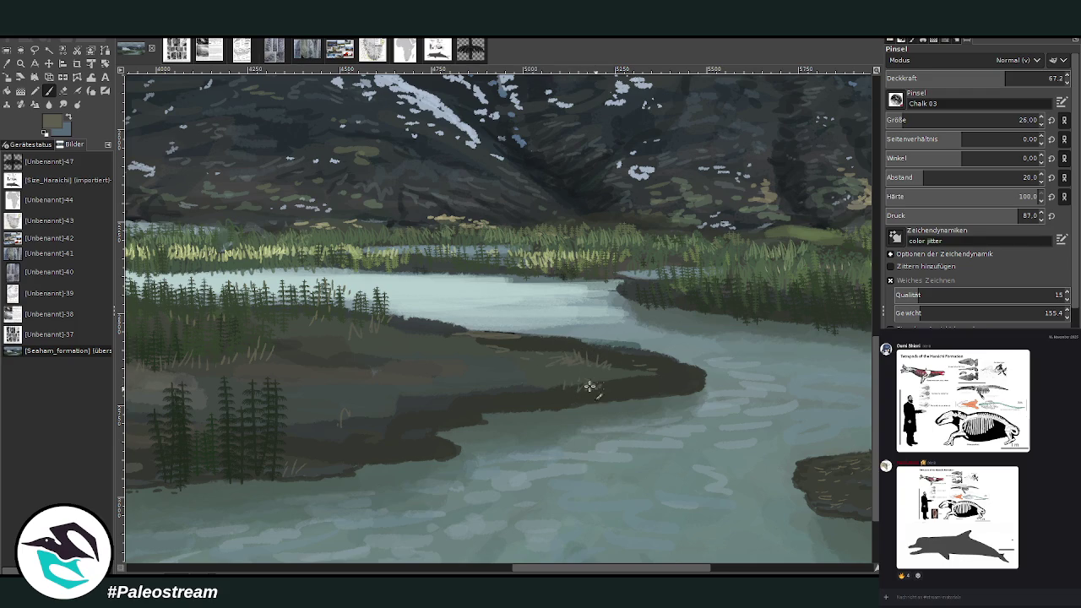
left_click_drag(420, 338, 434, 332)
left_click_drag(424, 400, 629, 380)
left_click_drag(565, 569, 392, 571)
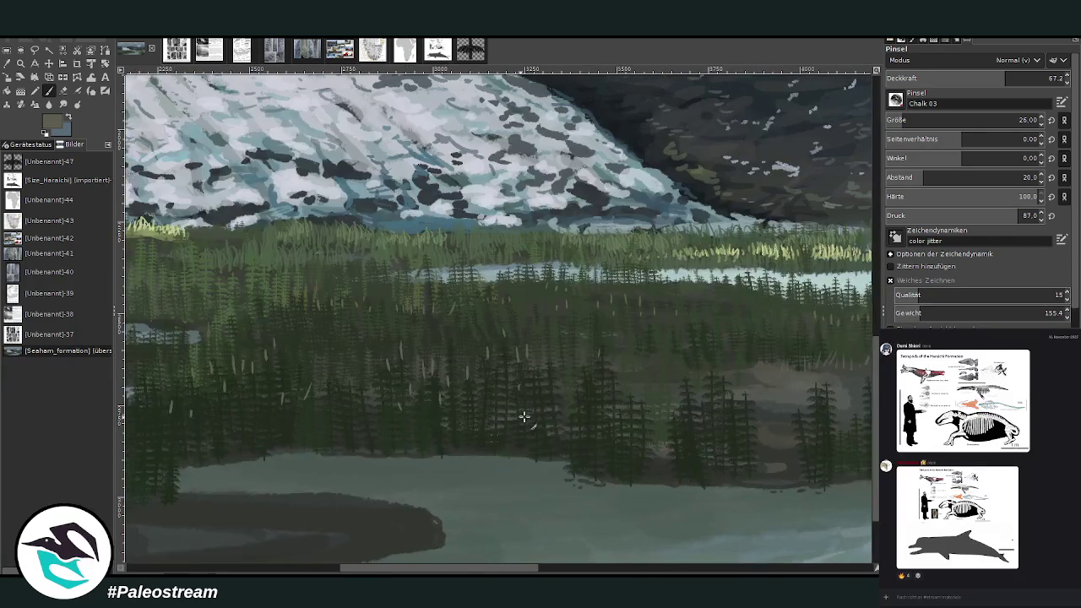
left_click_drag(634, 484, 637, 466)
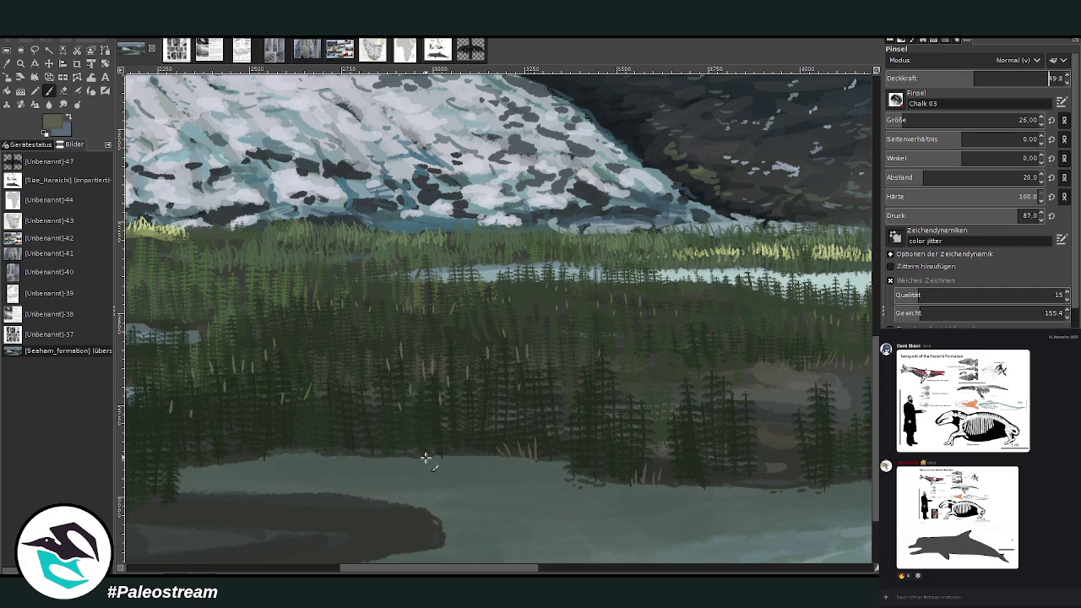
mouse_move(458, 456)
left_mouse_down()
mouse_move(456, 413)
mouse_move(466, 423)
left_mouse_up()
- At brush size 40 and opacity 36.3, paint reed and grass strokes over the forest
left_click_drag(962, 123, 984, 122)
left_click(1047, 78)
type("36.3")
key("Return")
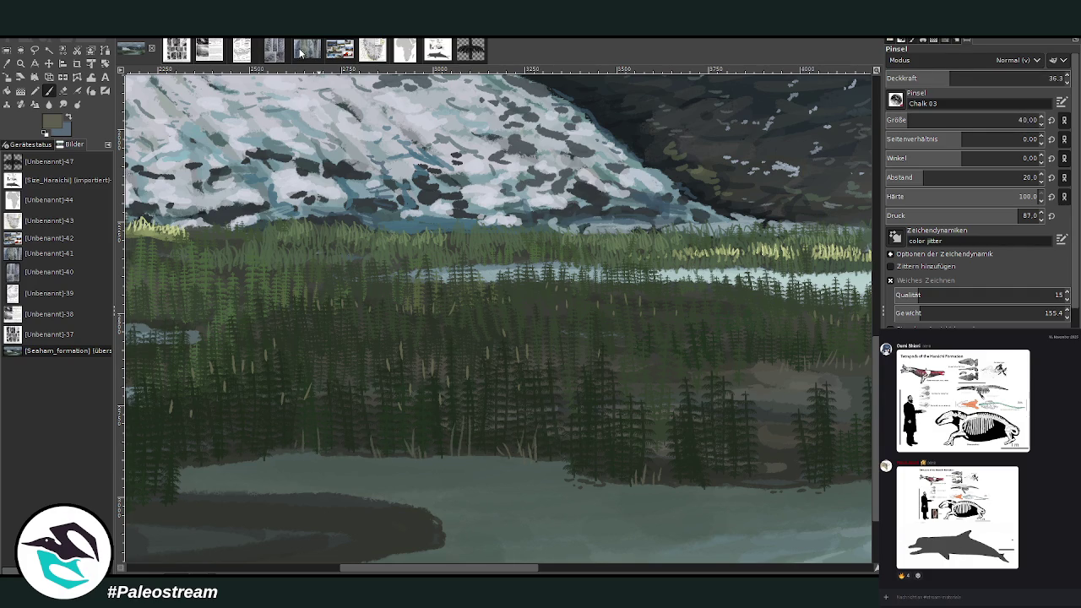
left_click(850, 336, "ctrl")
scroll(460, 409, "left", 5)
left_click_drag(499, 429, 552, 446)
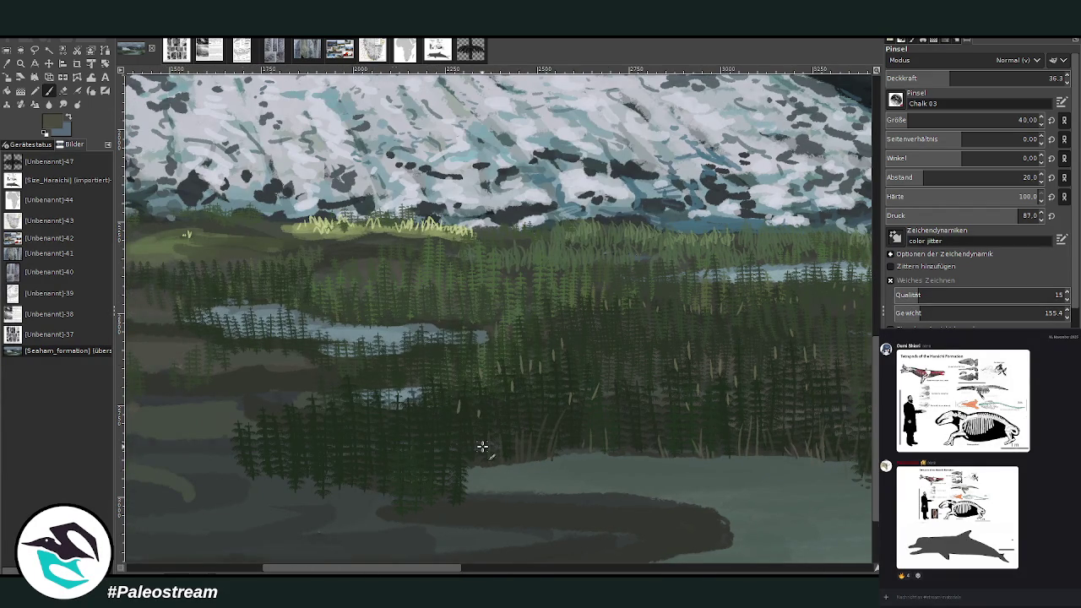
key("shift+ctrl+j")
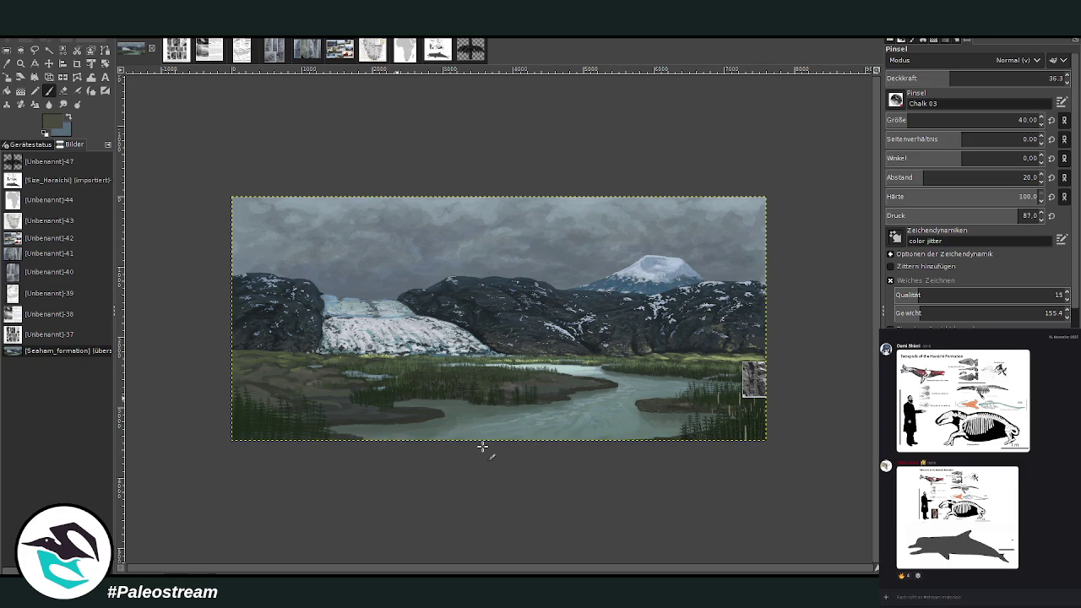
- Zoom in and out to review the lower-right forest and river
left_click(20, 62)
left_click_drag(628, 297, 750, 433)
left_click_drag(391, 227, 706, 525)
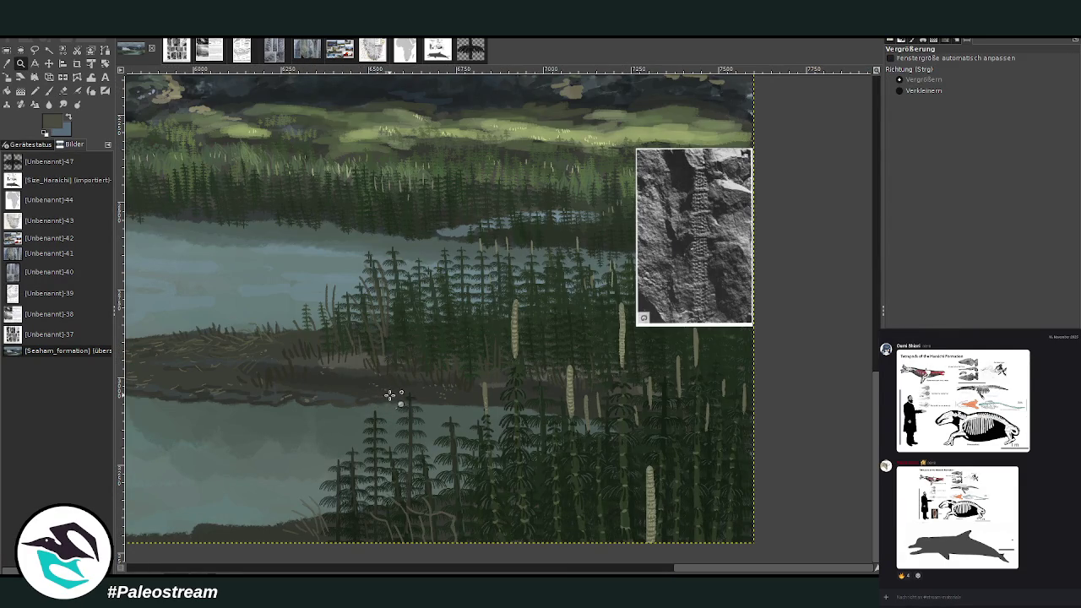
key("minus")
key("minus")
key("minus")
key("minus")
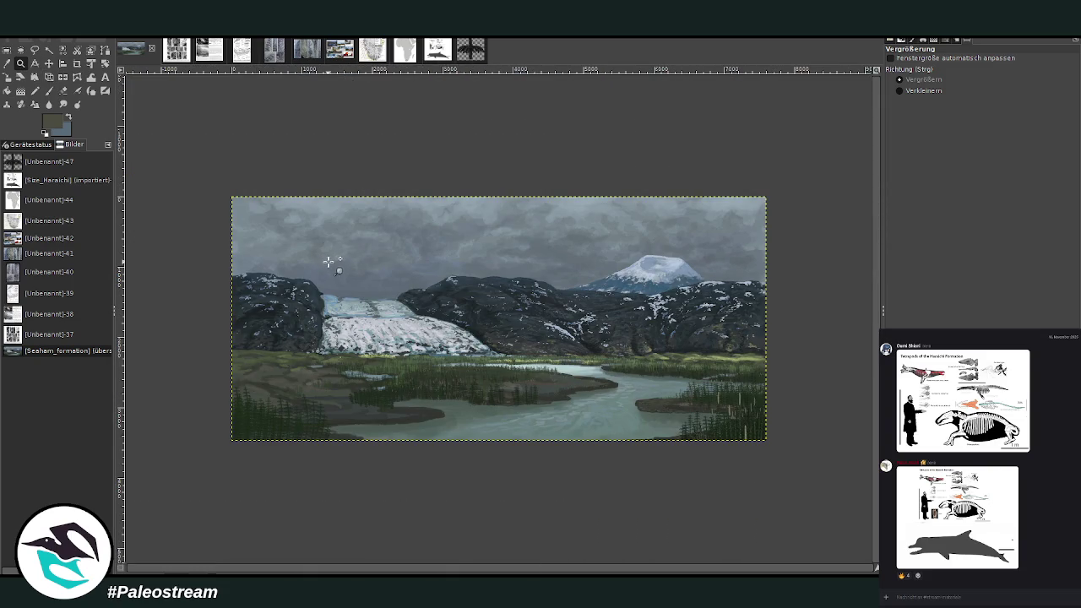
left_click_drag(227, 170, 767, 471)
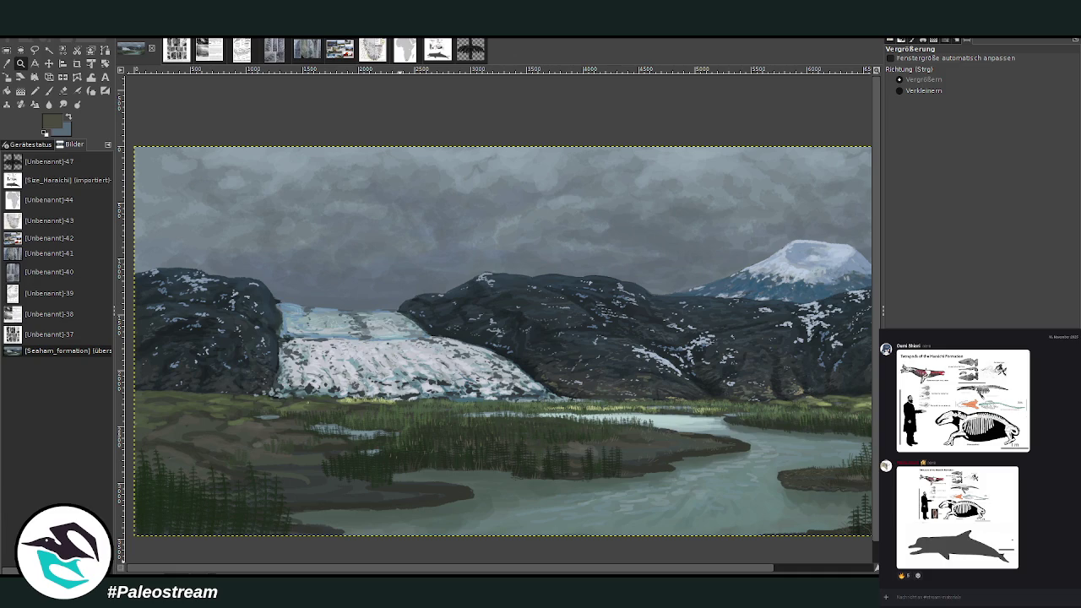
- Switch to the Color Picker and bring up the Size_Haraichi reference image
key("o")
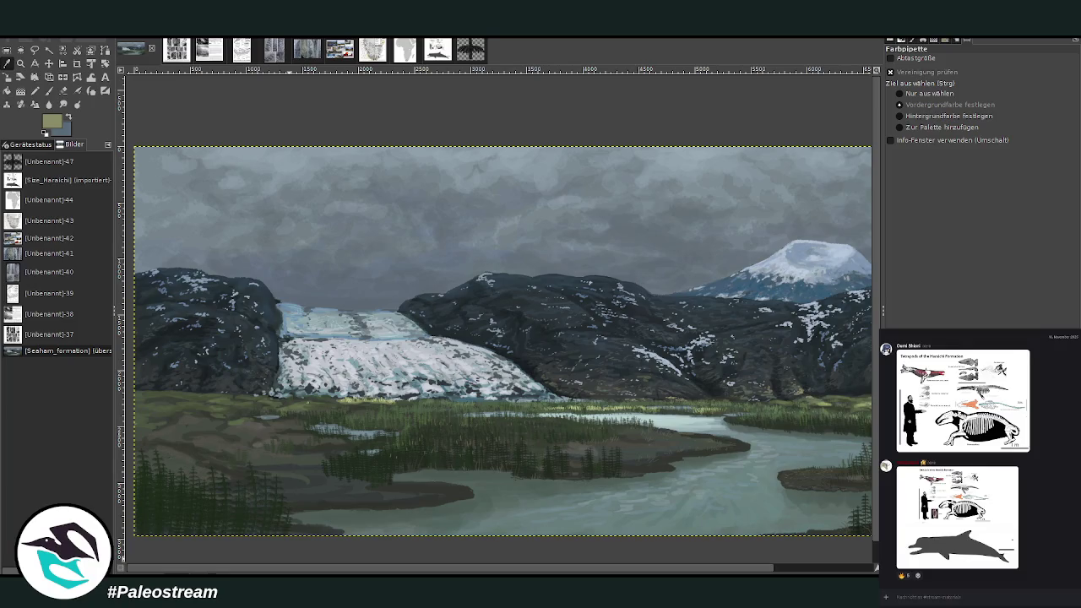
left_click(438, 50)
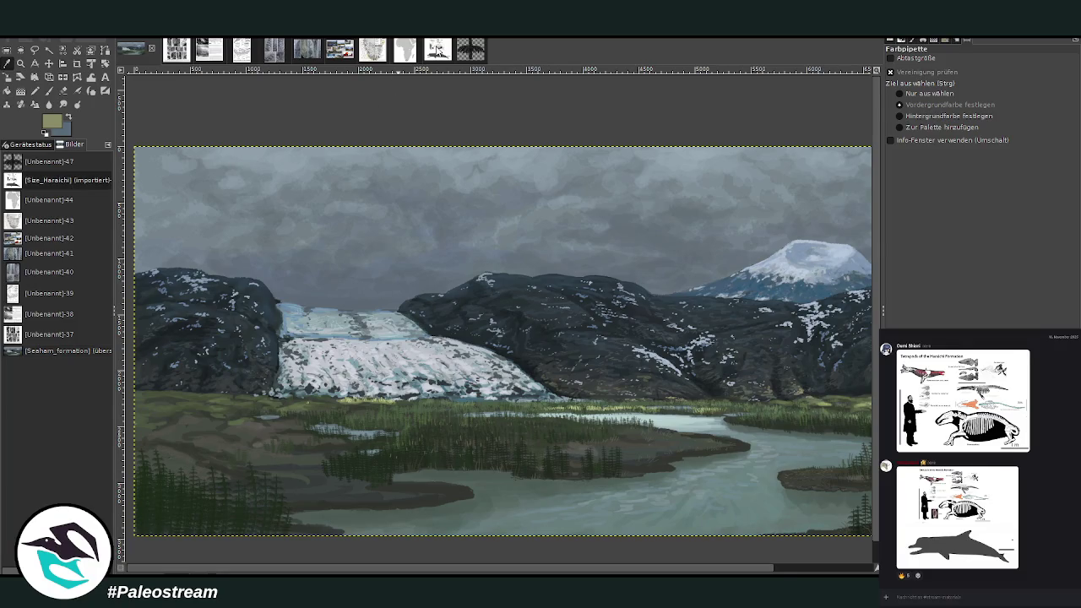
scroll(440, 292, "down", 5)
scroll(440, 293, "down", 2)
scroll(440, 293, "up", 5)
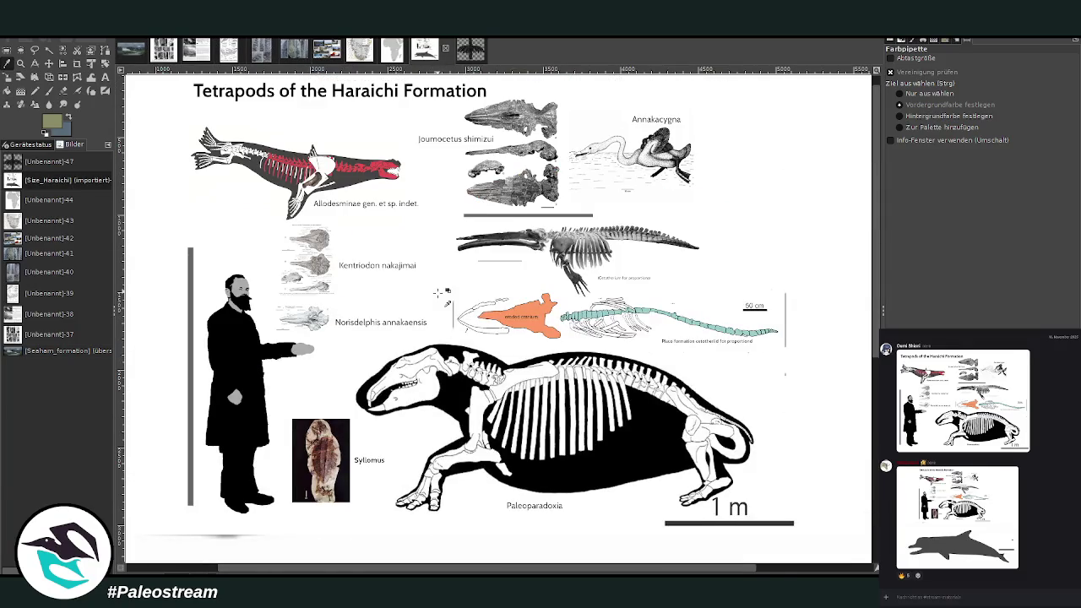
- Scroll over the Haraichi tetrapod sheet, then switch back to the landscape painting tab
scroll(440, 293, "up", 1)
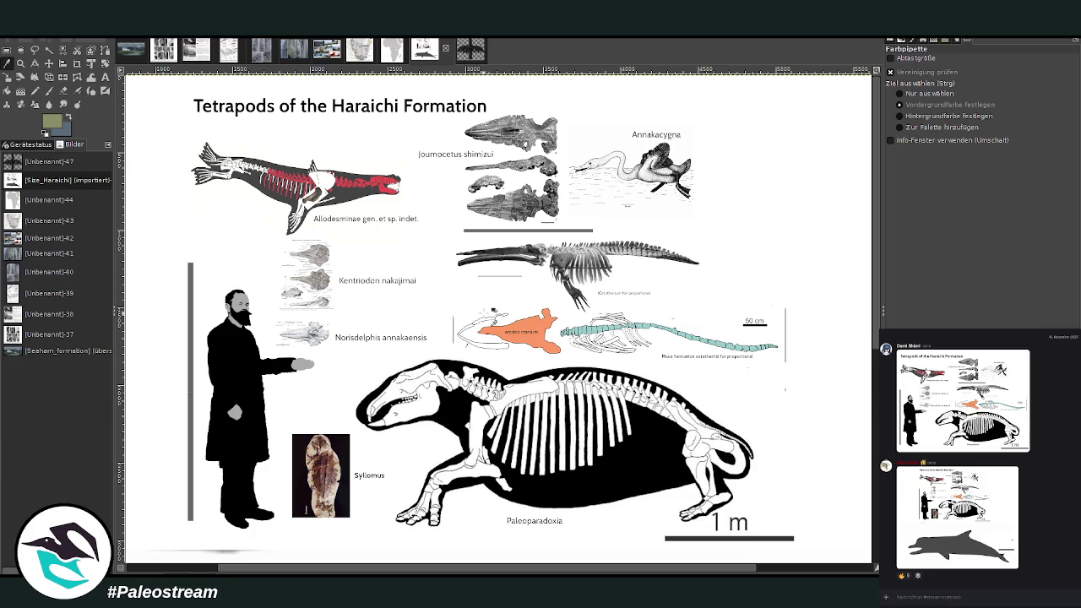
scroll(487, 301, "down", 5)
scroll(487, 302, "up", 5)
scroll(439, 182, "down", 5)
scroll(439, 181, "up", 5)
left_click(135, 57)
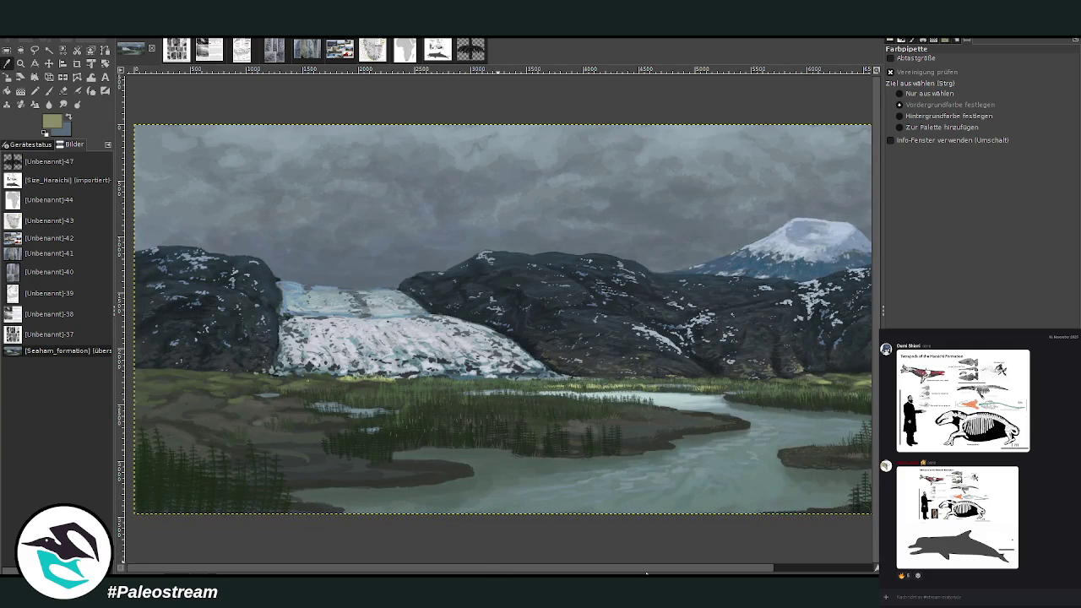
- Zoom in on the lower-right riverside horsetails and compare their stalks via undo/redo
left_click_drag(646, 575, 763, 571)
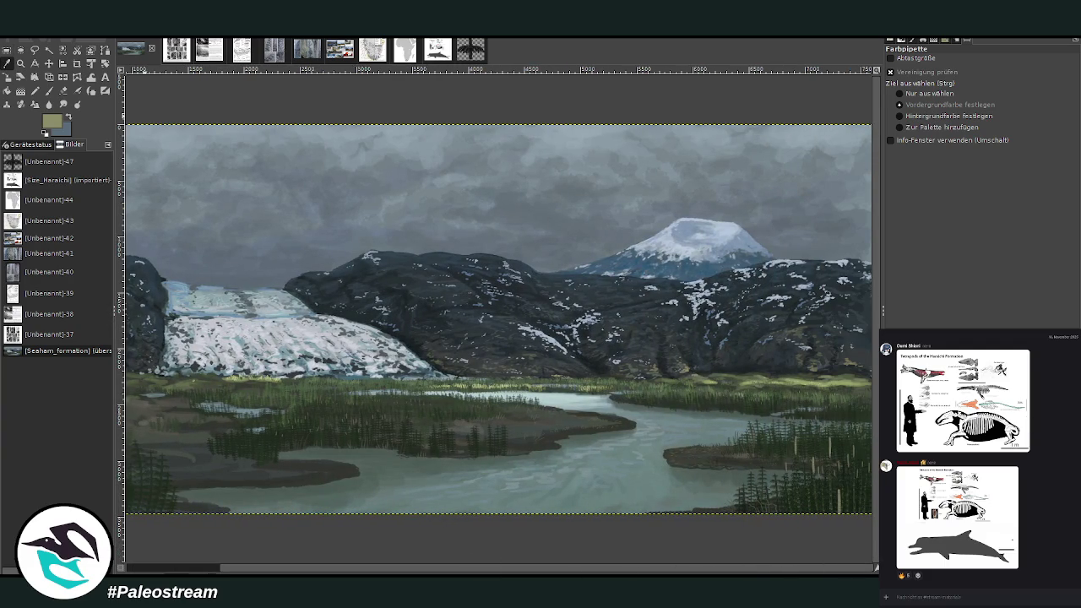
left_click(20, 64)
left_click_drag(682, 342, 870, 541)
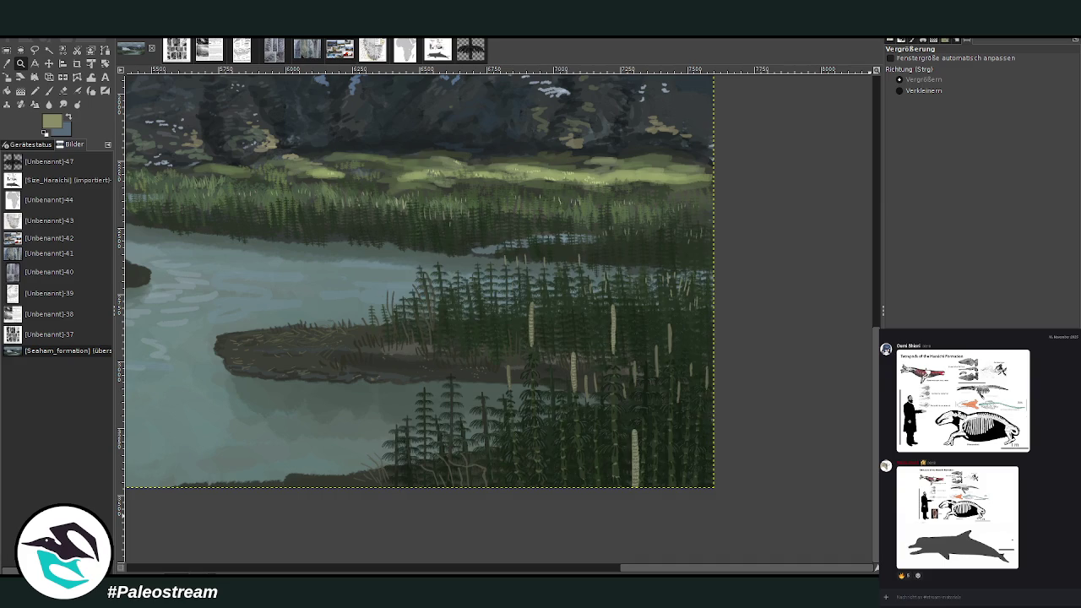
key("ctrl+z")
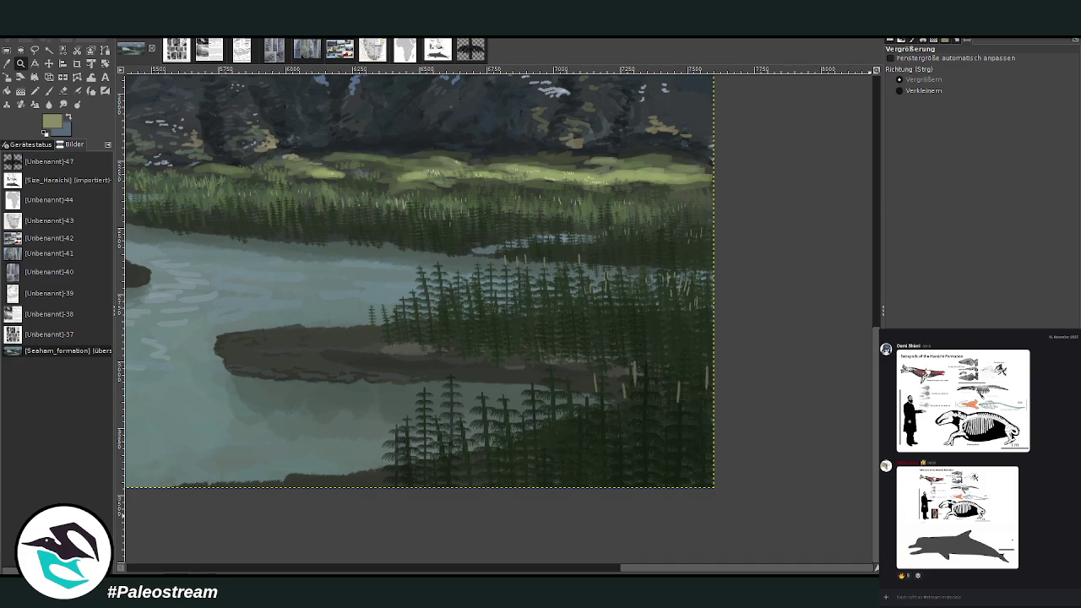
key("ctrl+y")
- Select the horsetail clump, flip it horizontally, and drag the copy to the left
key("r")
left_click_drag(355, 296, 705, 445)
left_click(591, 380)
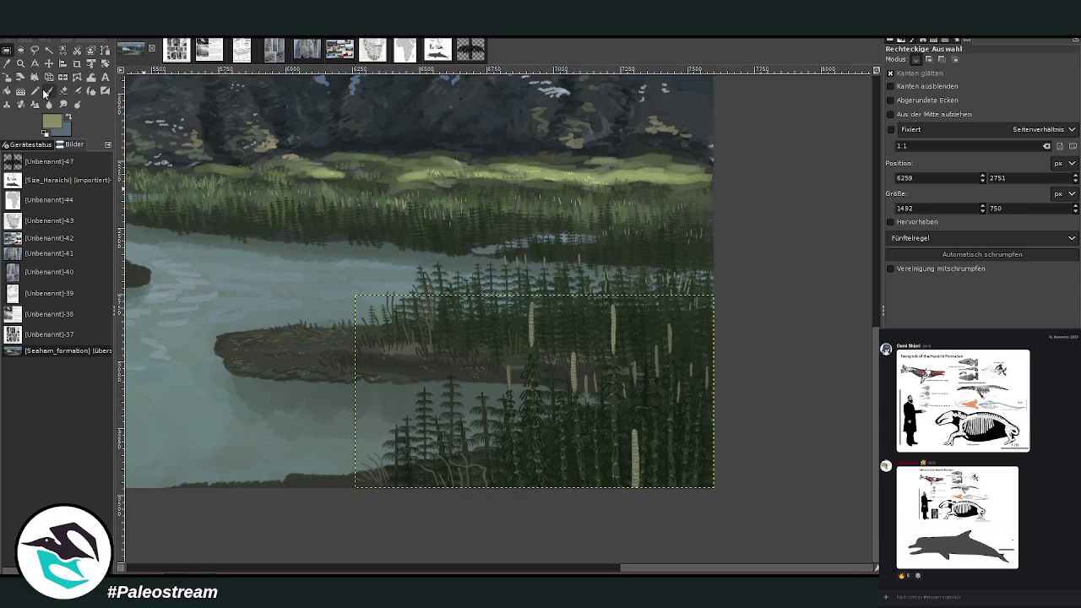
key("shift+f")
left_click(431, 344)
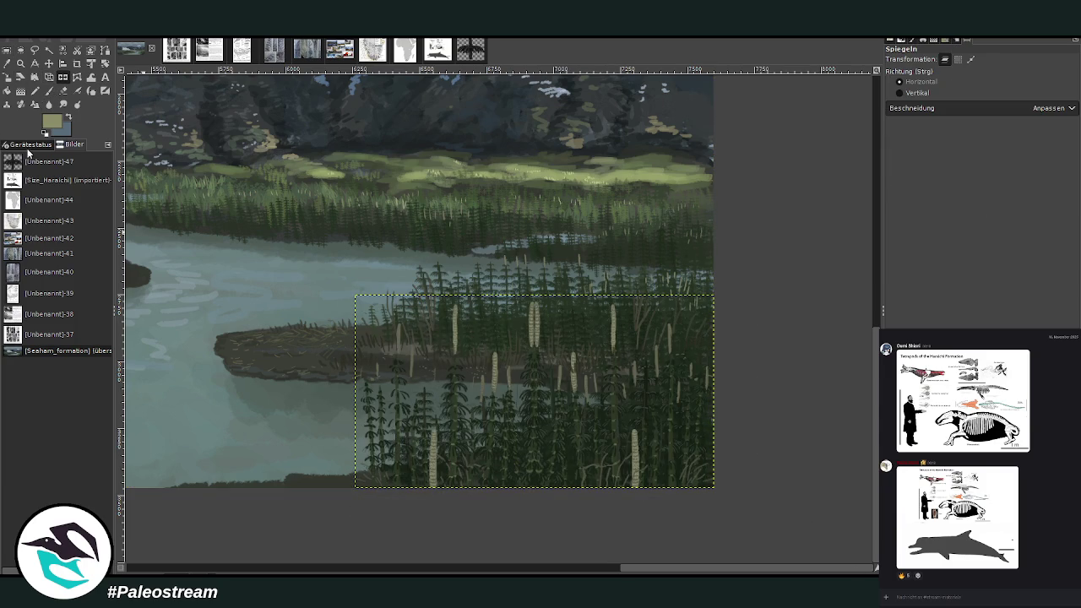
key("m")
left_click_drag(399, 414, 9, 369)
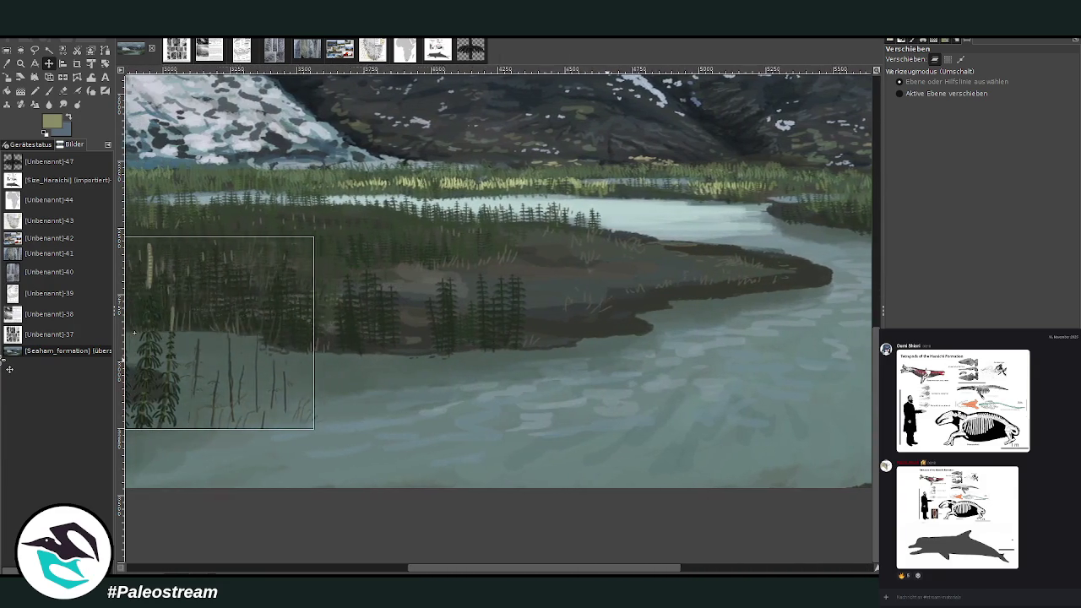
- Move the mirrored horsetails to the lower-left foreground and tilt them about 8.7°
mouse_move(10, 369)
left_mouse_down()
mouse_move(132, 434)
mouse_move(164, 430)
mouse_move(101, 433)
left_mouse_up()
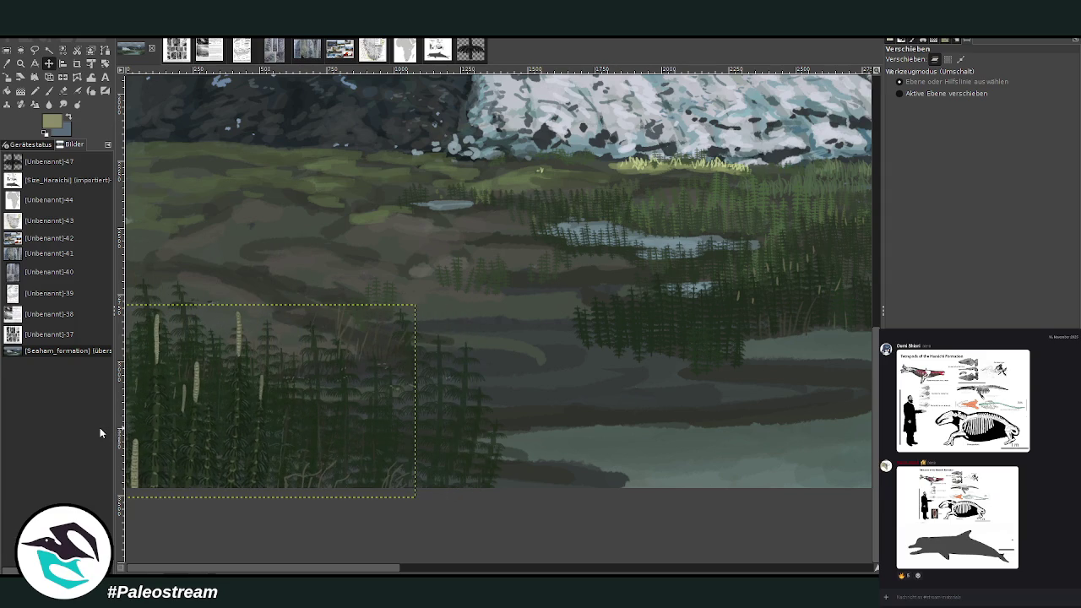
left_click(437, 51)
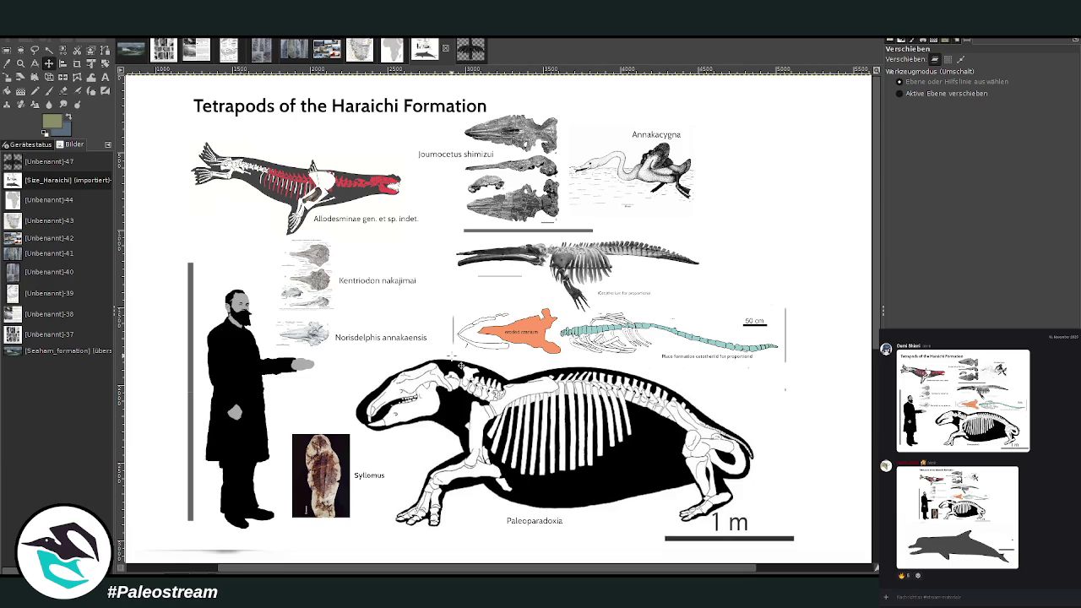
left_click(133, 51)
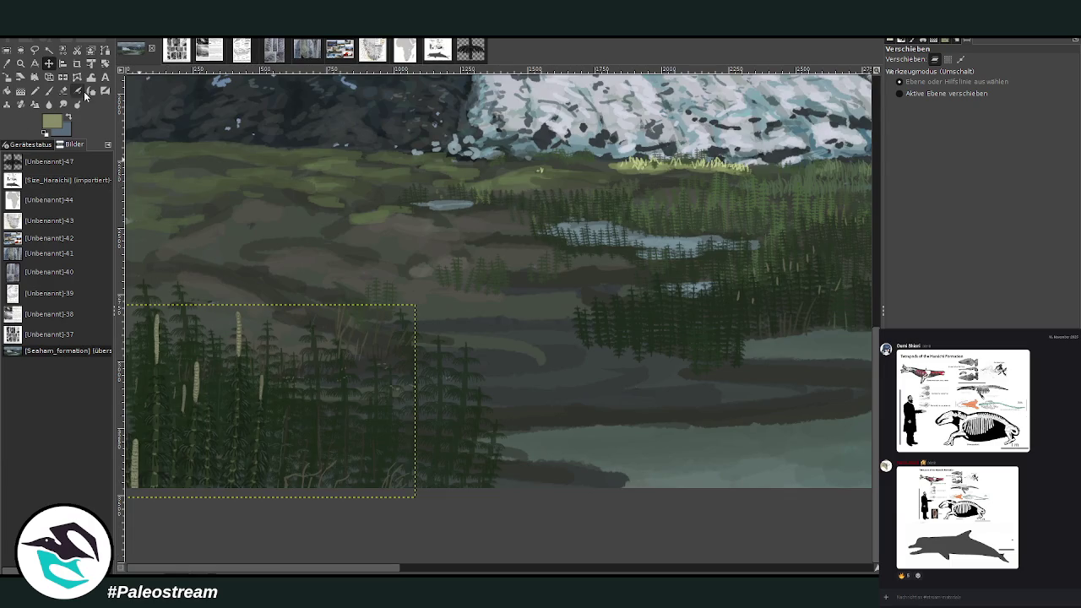
left_click(105, 64)
left_click(340, 346)
left_click_drag(340, 347, 348, 365)
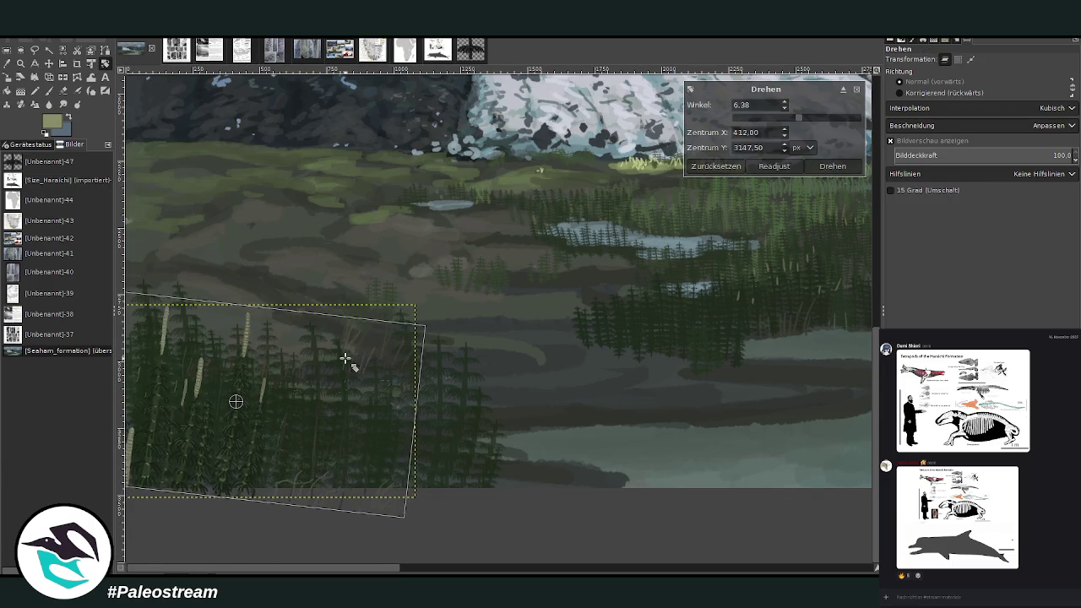
left_click(807, 167)
- Set the eraser to 234, then bend the stalks and treetops sideways with a 1015 warp brush
left_click(63, 91)
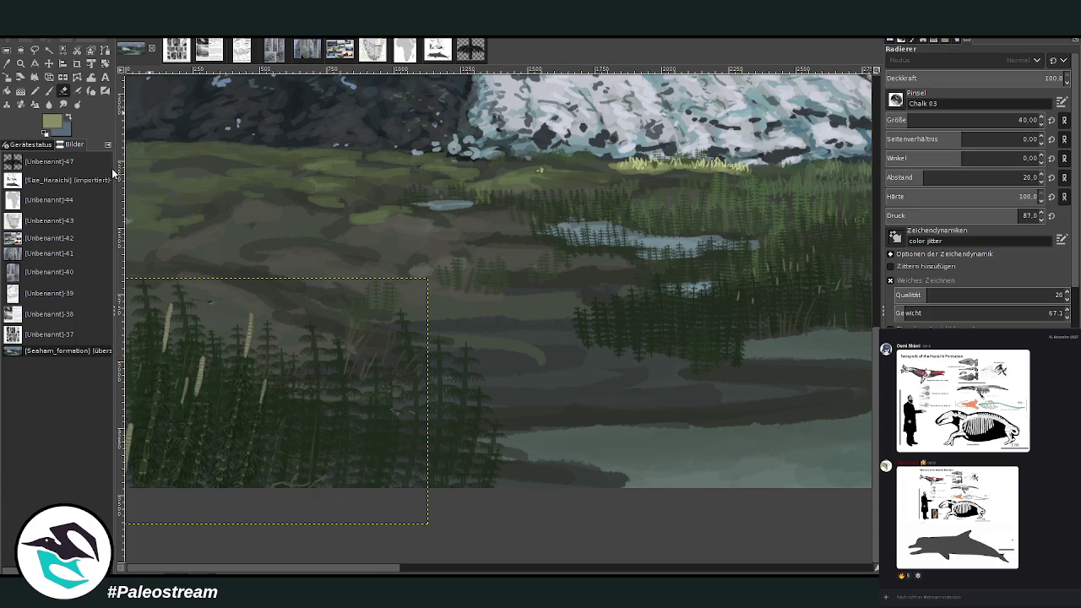
left_click_drag(933, 122, 950, 119)
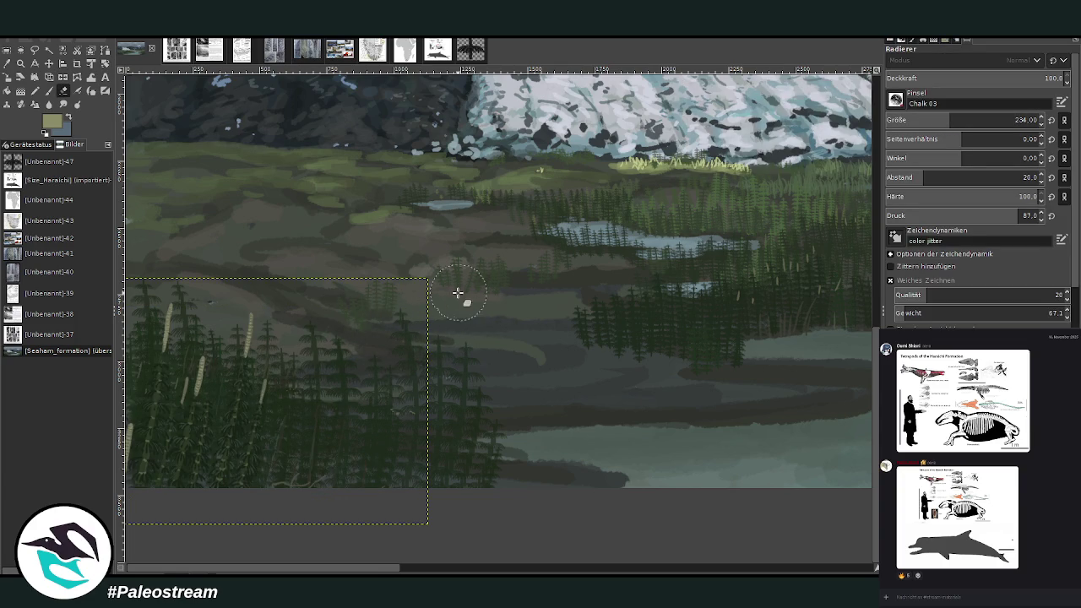
left_click(93, 75)
left_click_drag(988, 77, 1043, 78)
mouse_move(309, 297)
left_mouse_down()
mouse_move(248, 302)
mouse_move(282, 313)
mouse_move(248, 316)
mouse_move(197, 300)
left_mouse_up()
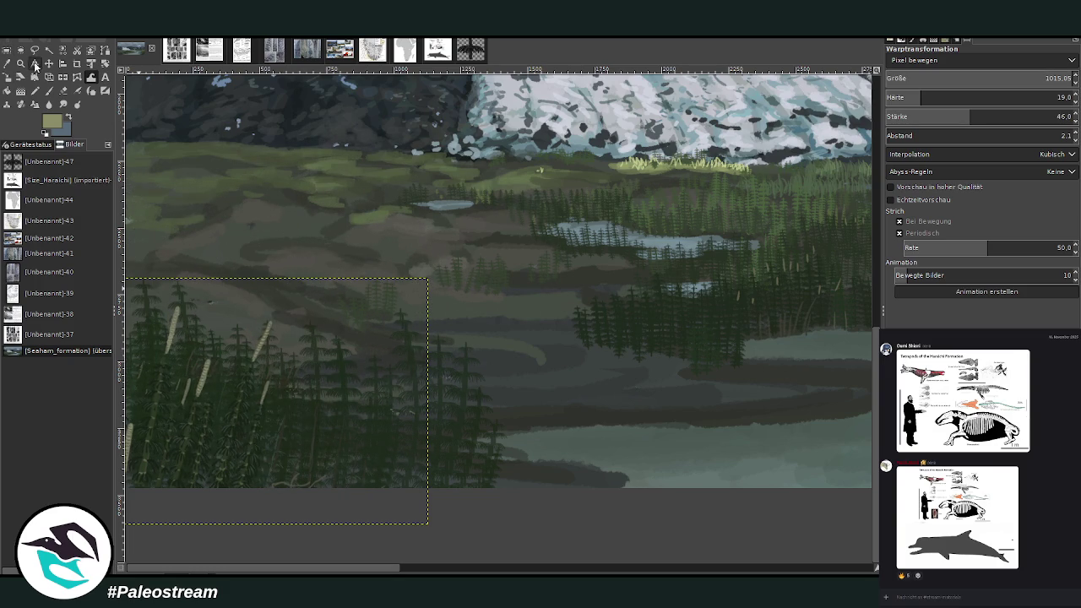
- Nudge the horsetail clump into place and zoom out to the whole landscape
left_click(48, 64)
left_click_drag(199, 391, 181, 382)
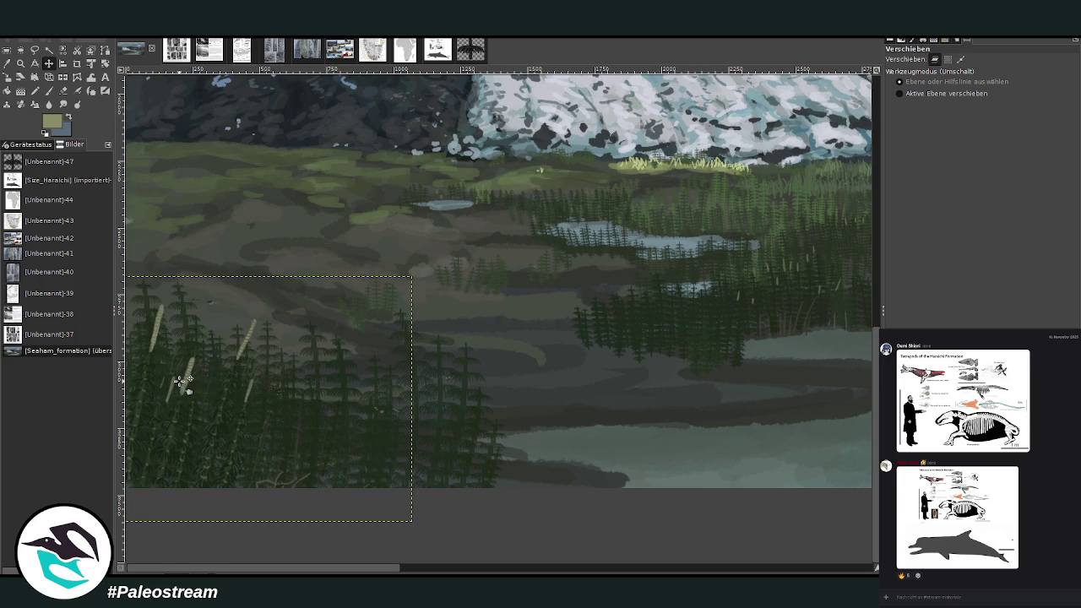
left_click(64, 90)
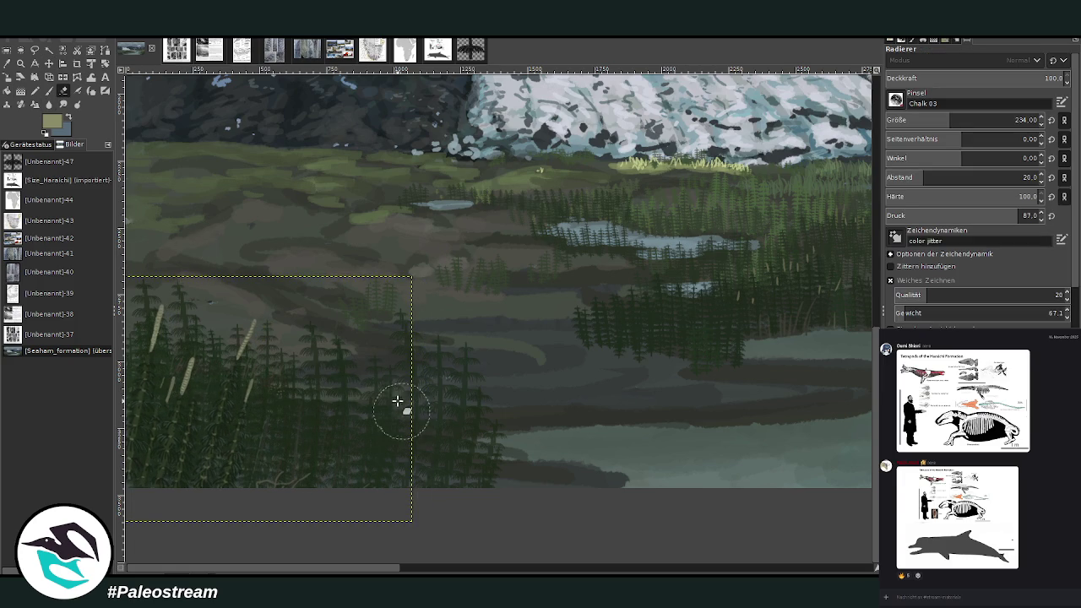
left_click(48, 63)
left_click_drag(242, 353, 241, 362)
left_click(21, 63)
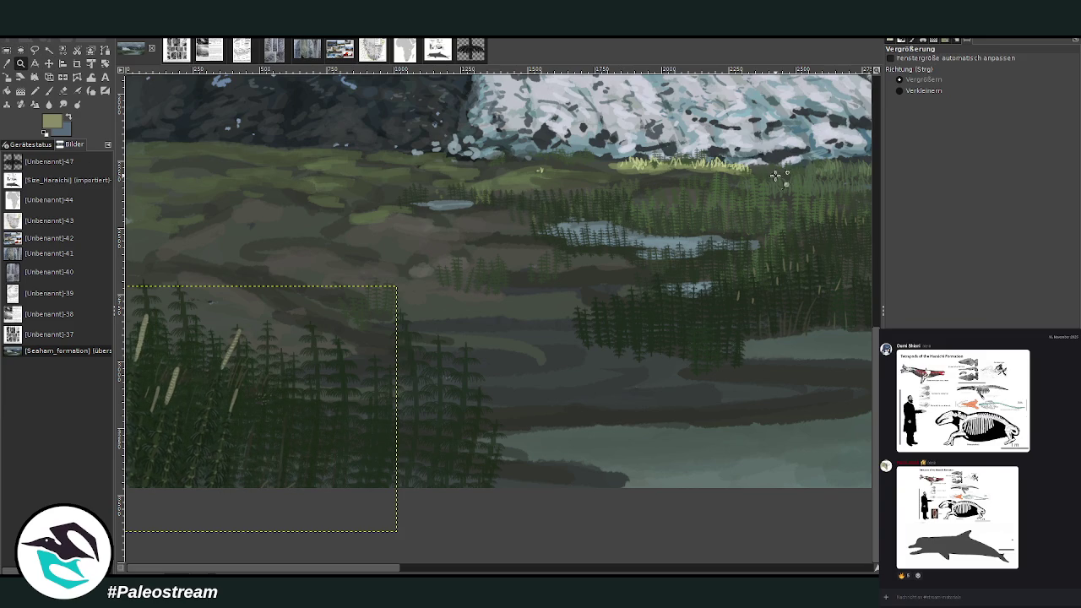
left_click(321, 275, "ctrl")
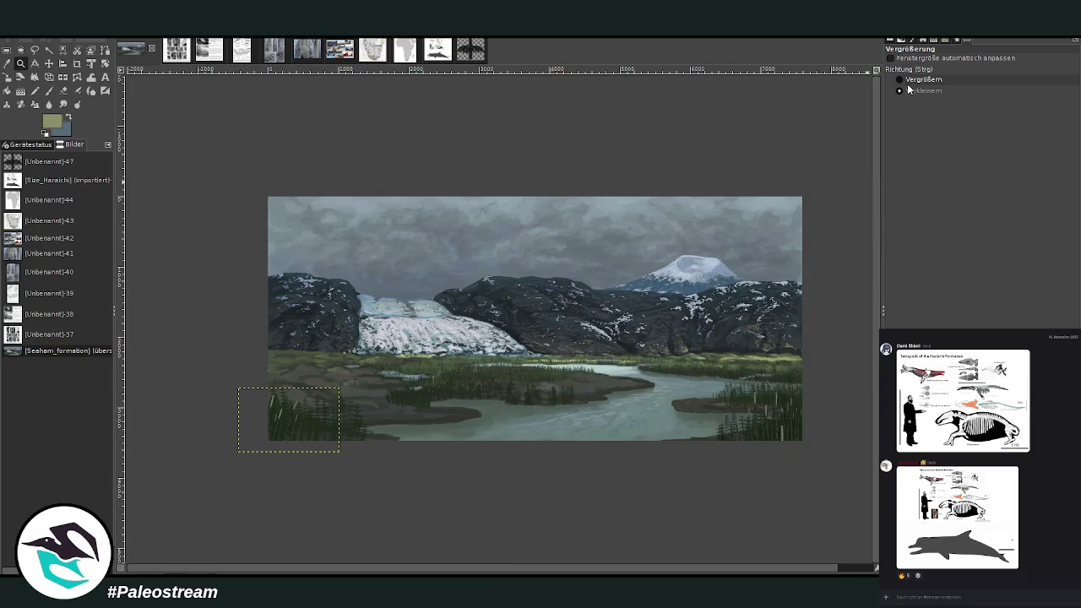
- Zoom in on the lower-left clump and rotate it back about -14°
left_click_drag(244, 346, 392, 456)
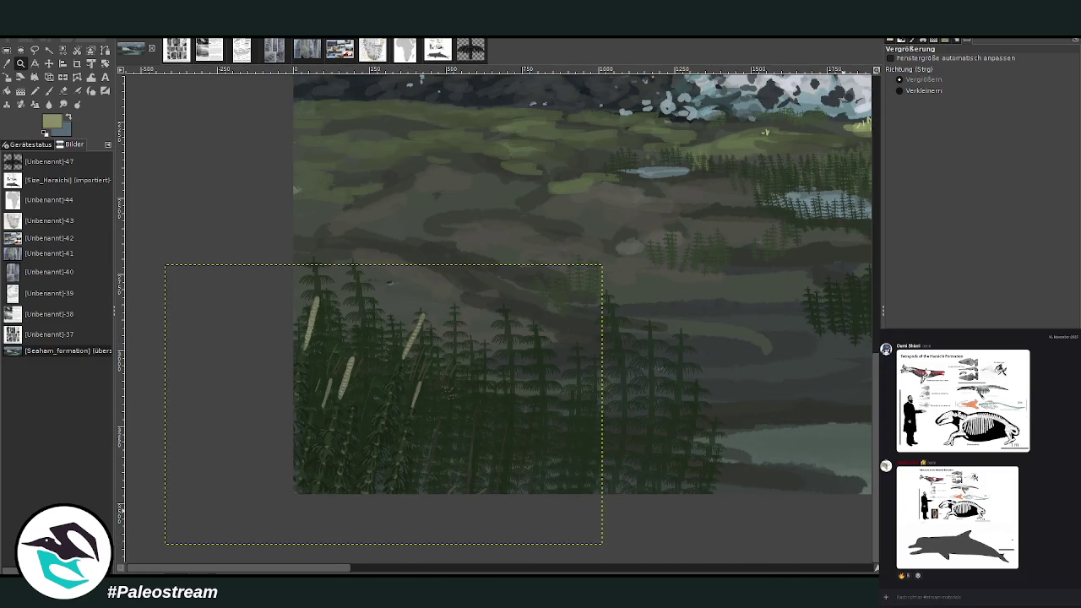
left_click(105, 63)
left_click(325, 330)
mouse_move(325, 329)
left_mouse_down()
mouse_move(203, 338)
mouse_move(203, 352)
left_mouse_up()
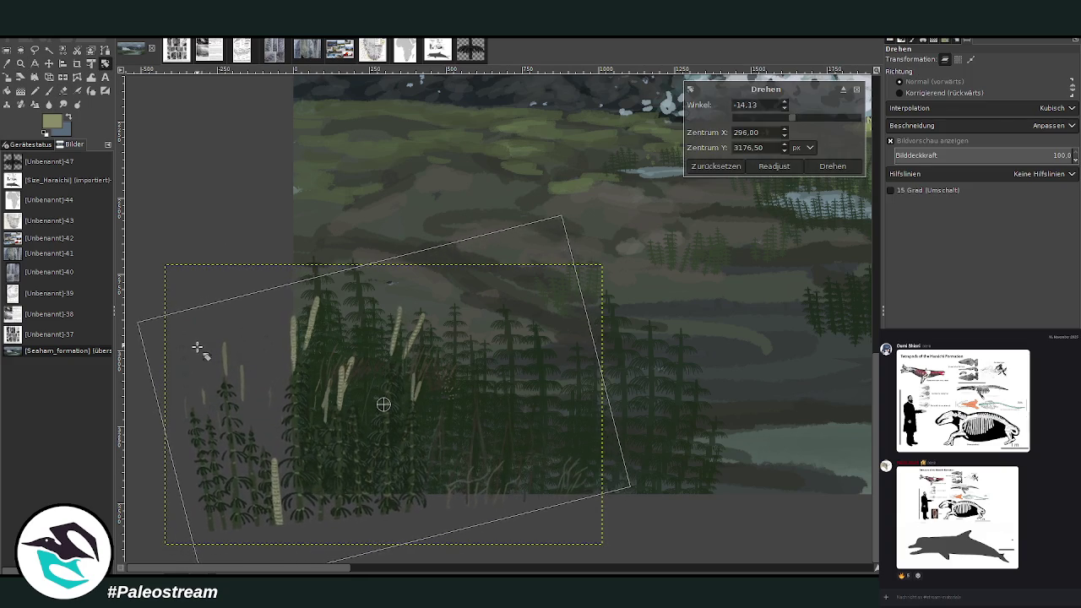
left_click(829, 169)
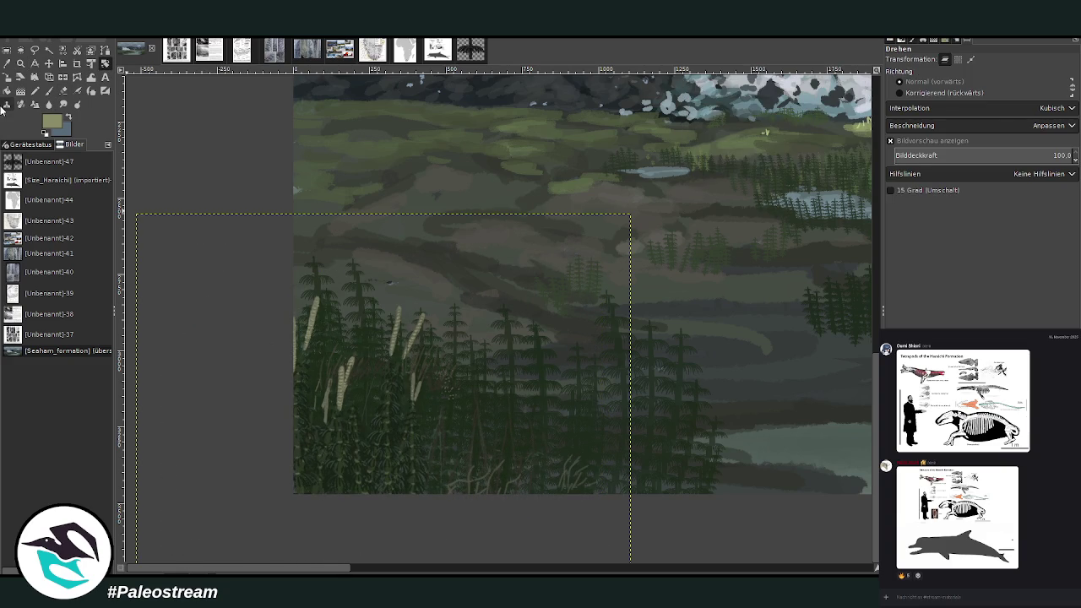
- Shrink the horsetail clump from its left edge with the Scale tool, then undo once
left_click(6, 77)
left_click(404, 393)
mouse_move(222, 446)
left_mouse_down()
mouse_move(403, 393)
mouse_move(418, 310)
left_mouse_up()
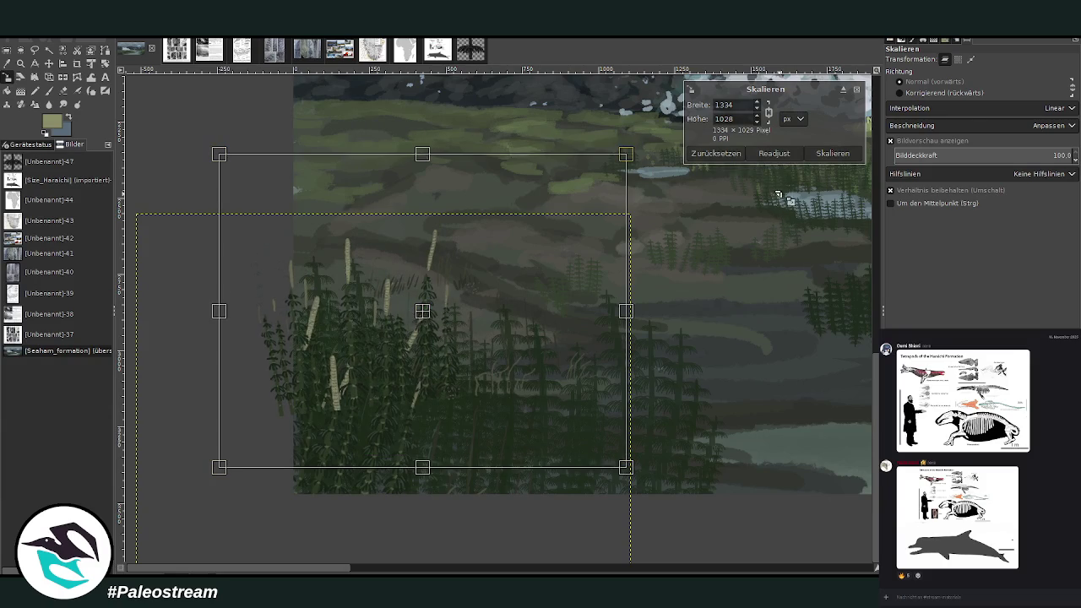
left_click(832, 153)
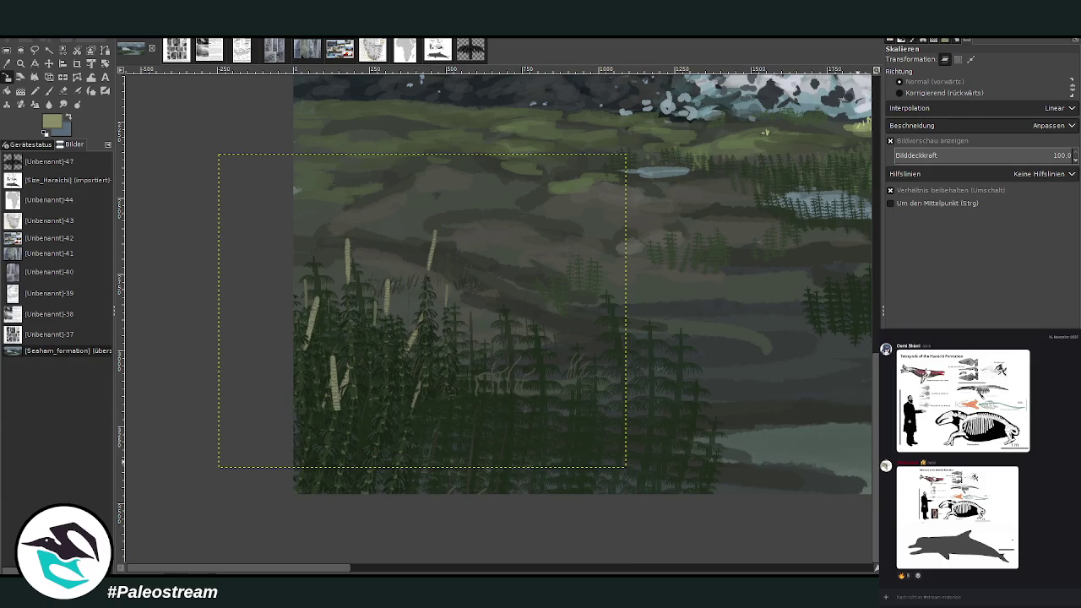
key("ctrl+z")
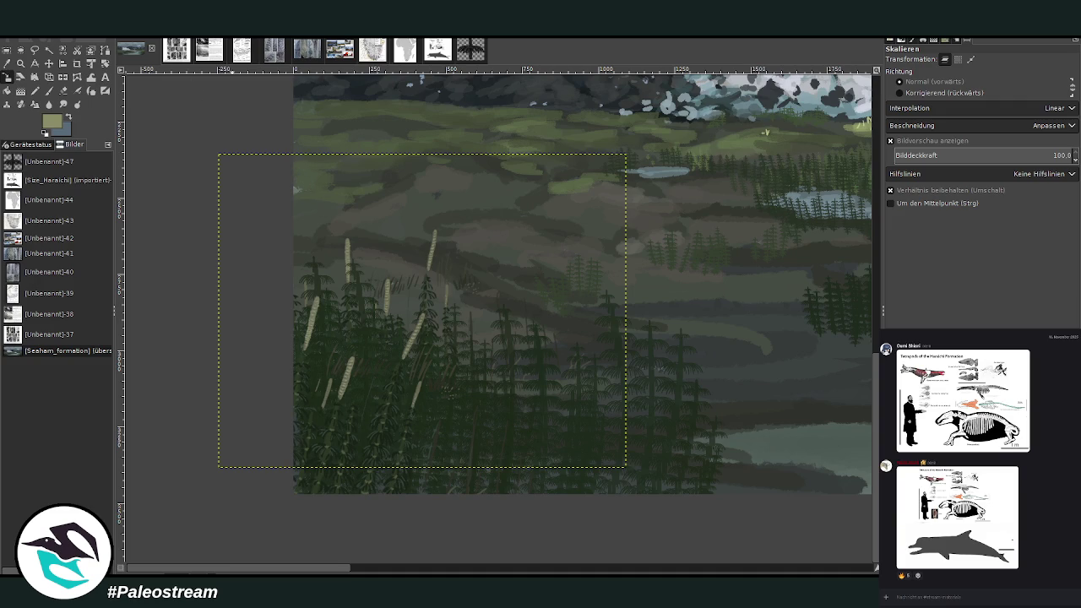
key("m")
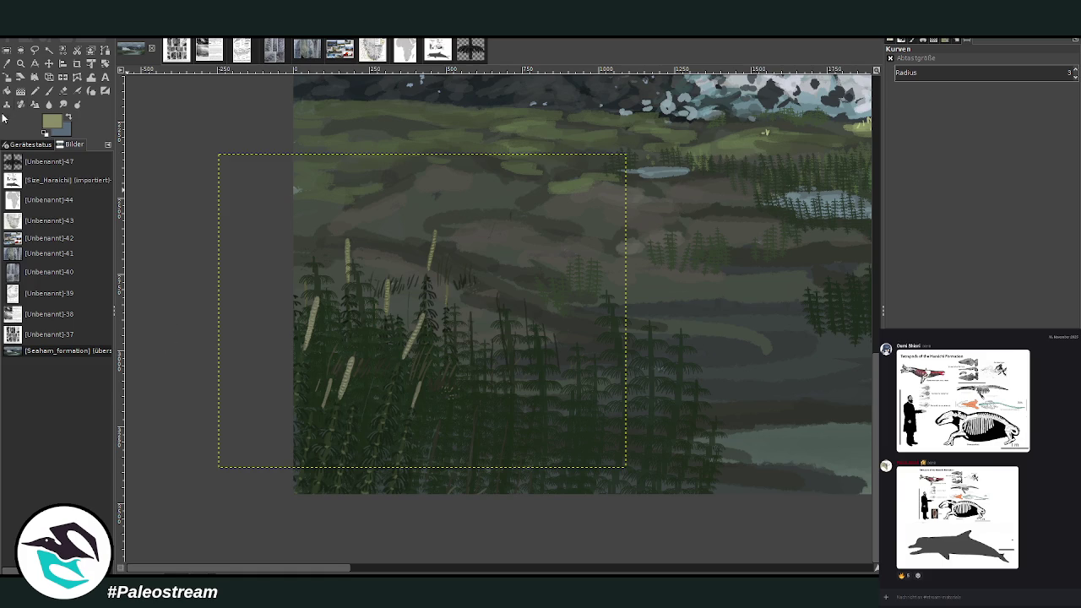
- Set the eraser size to 108 and zoom out a few steps on the painting
key("shift+e")
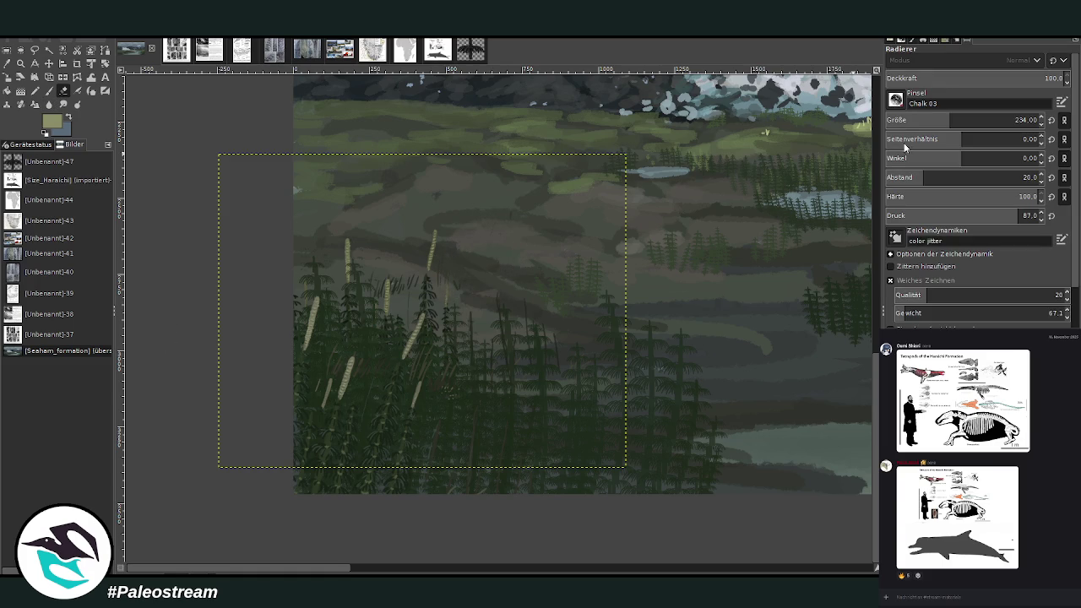
left_click(896, 131)
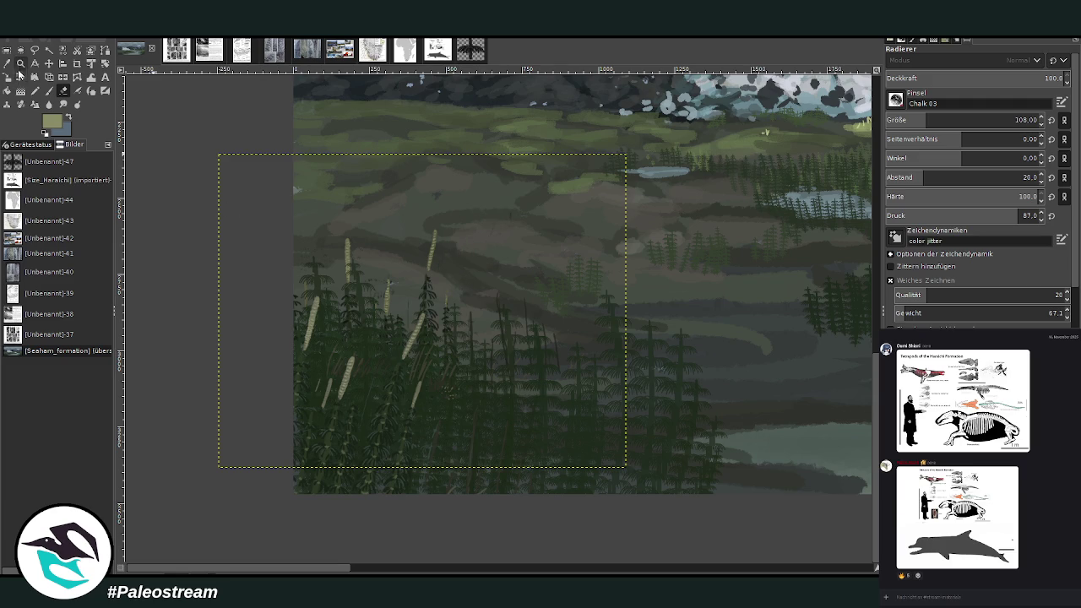
left_click(21, 64)
left_click(900, 90)
double_click(320, 227)
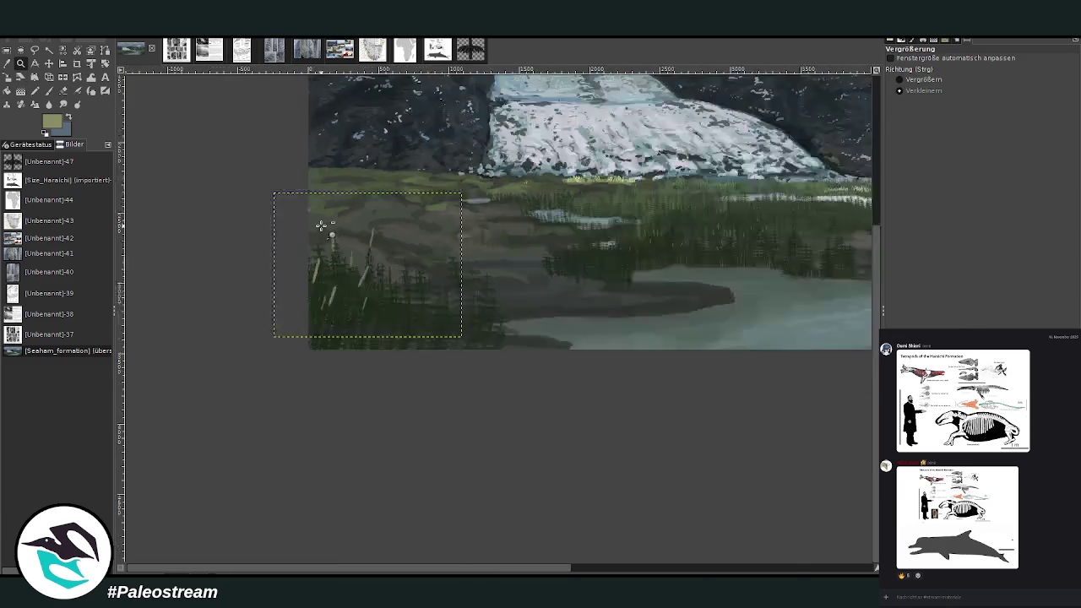
- Zoom out, then refit the view so the painting fills the window
left_click(321, 227)
left_click(920, 80)
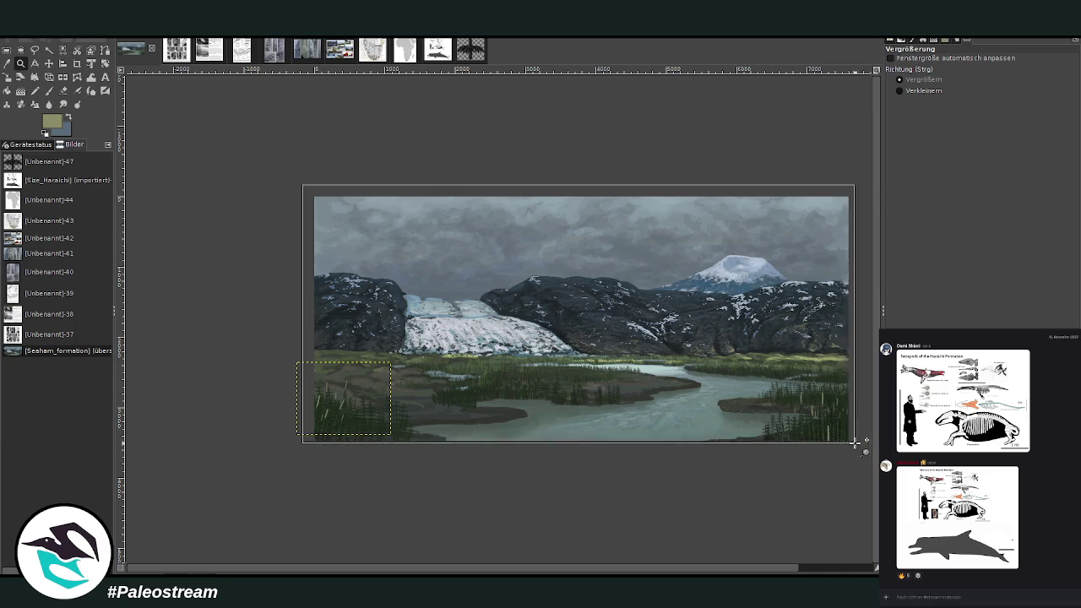
left_click_drag(300, 184, 861, 446)
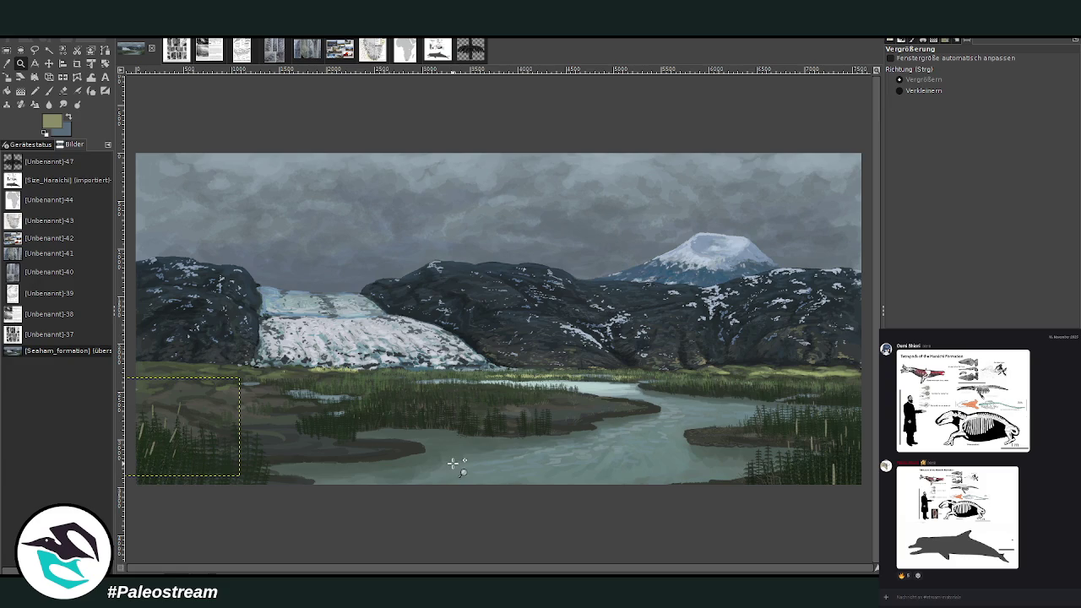
left_click_drag(147, 137, 476, 503)
left_click_drag(511, 569, 711, 573)
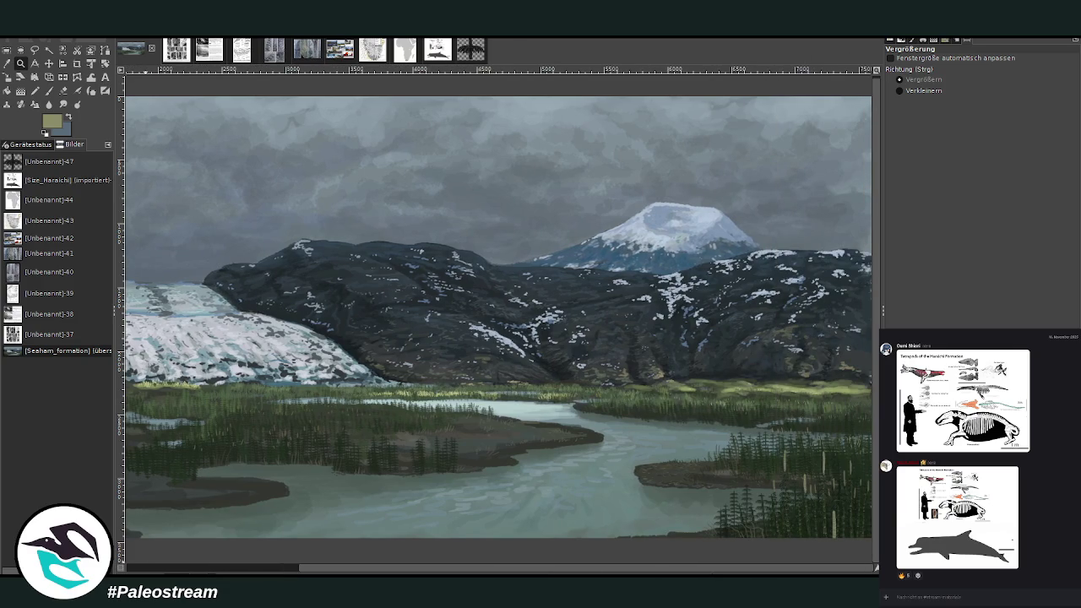
left_click(342, 566)
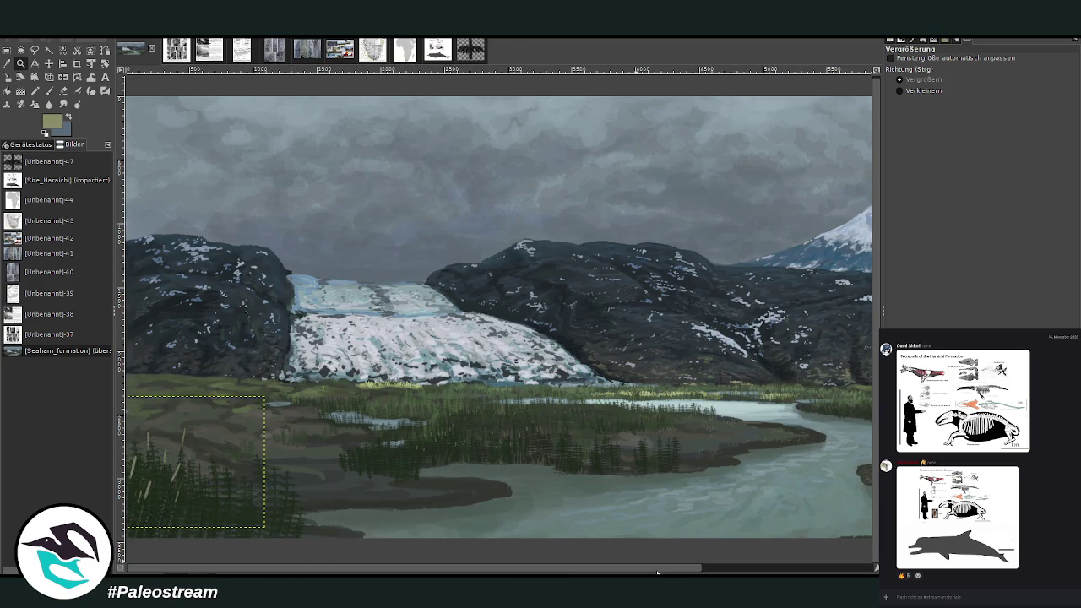
- Pan across and zoom in on the glacier foot and the lower-left marsh
left_click_drag(657, 573, 828, 572)
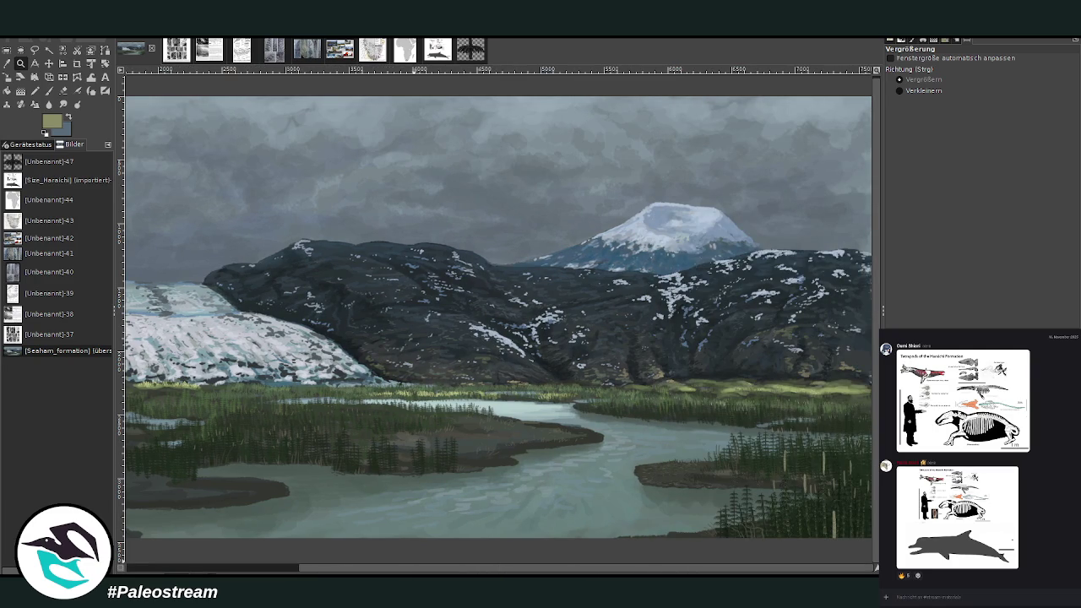
scroll(326, 544, "left", 5)
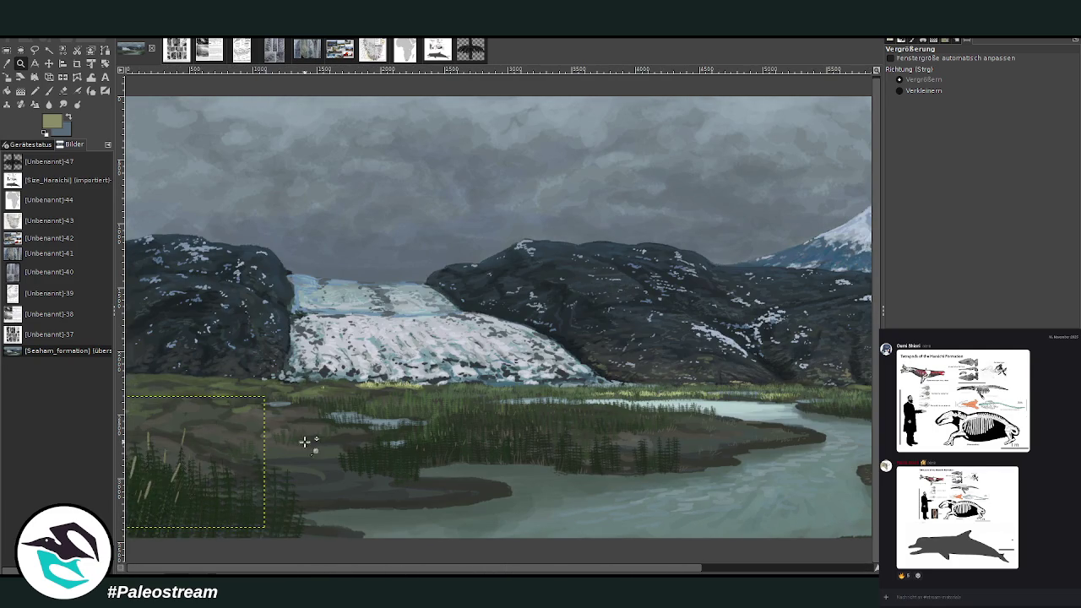
scroll(401, 570, "right", 5)
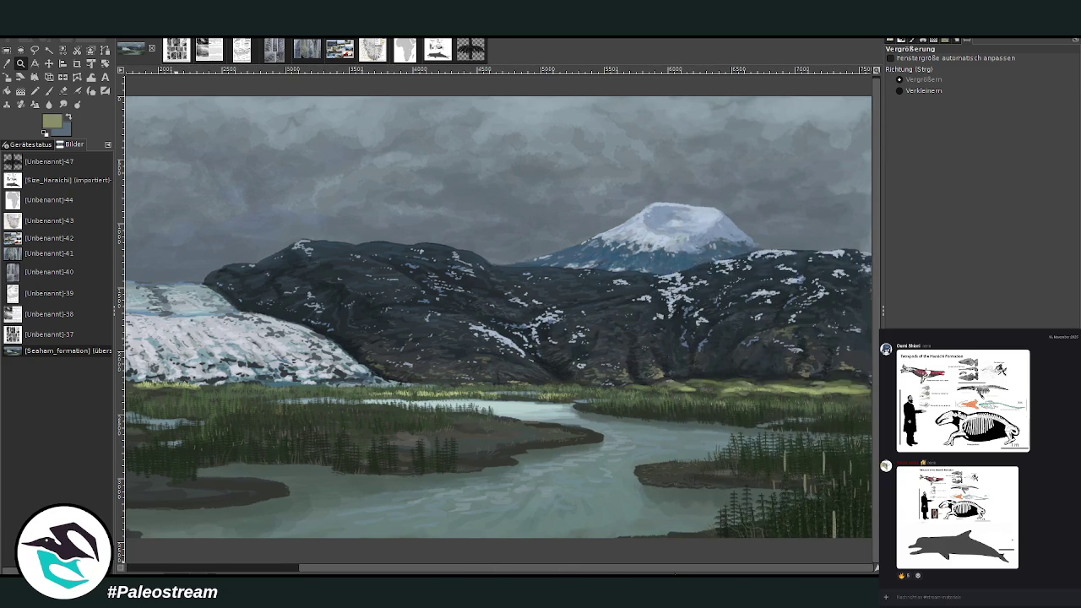
scroll(318, 544, "left", 5)
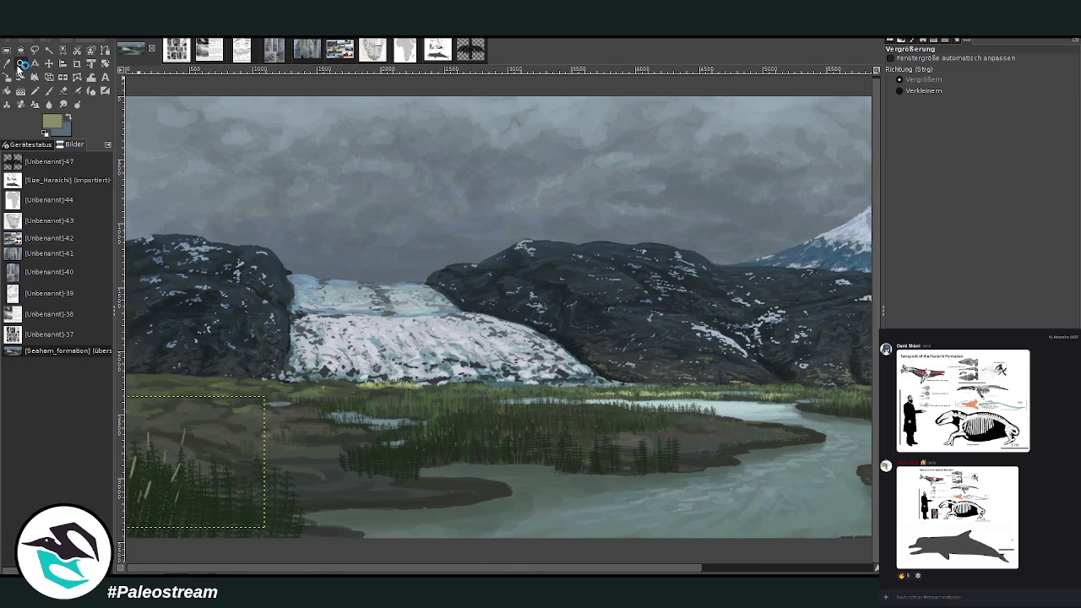
left_click_drag(184, 252, 540, 522)
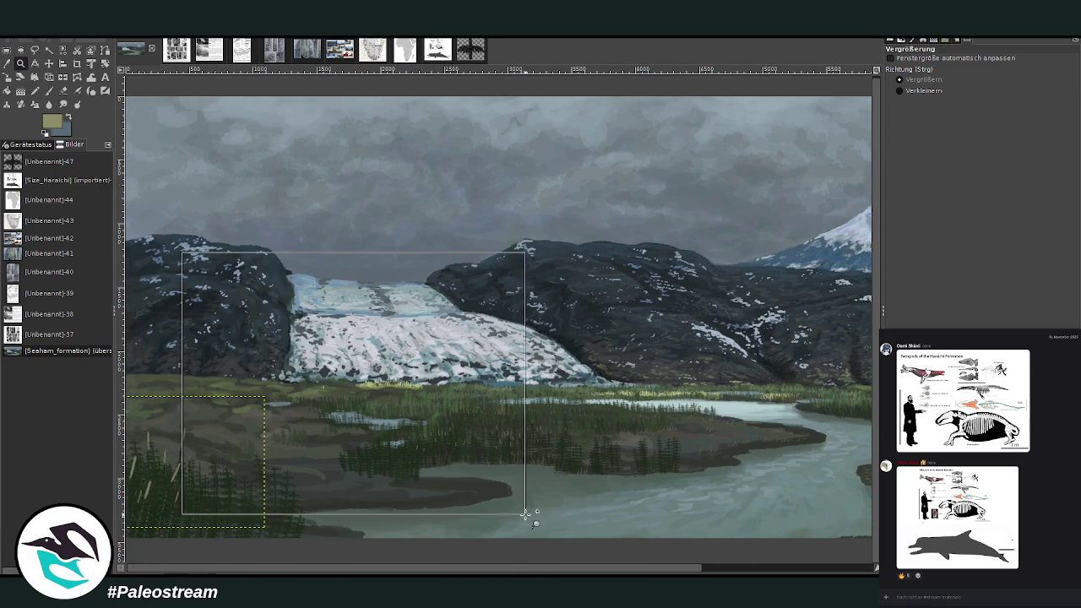
left_click_drag(414, 570, 359, 571)
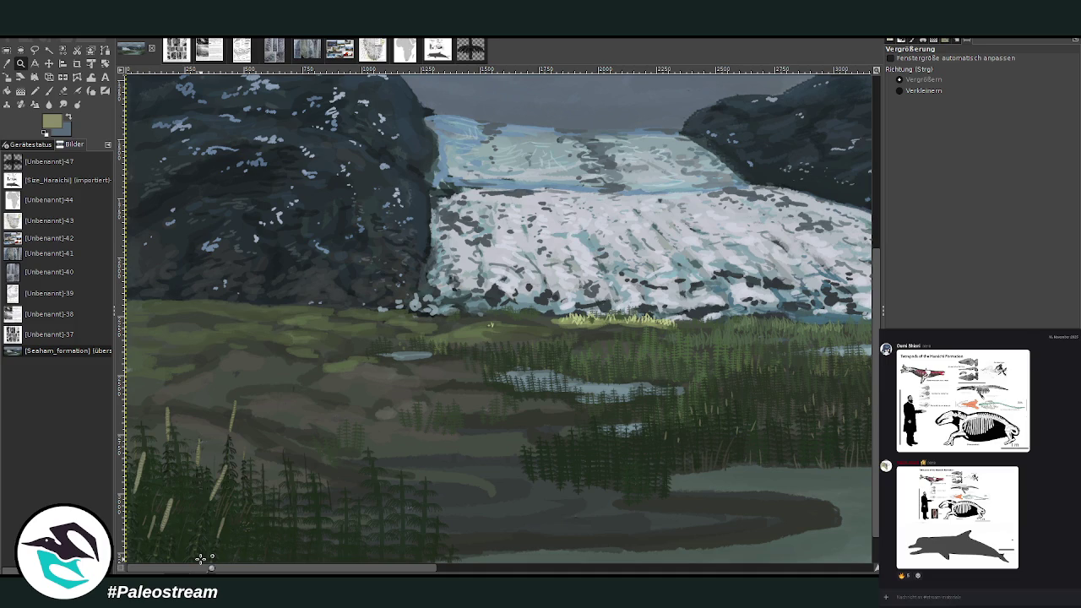
scroll(604, 263, "down", 2)
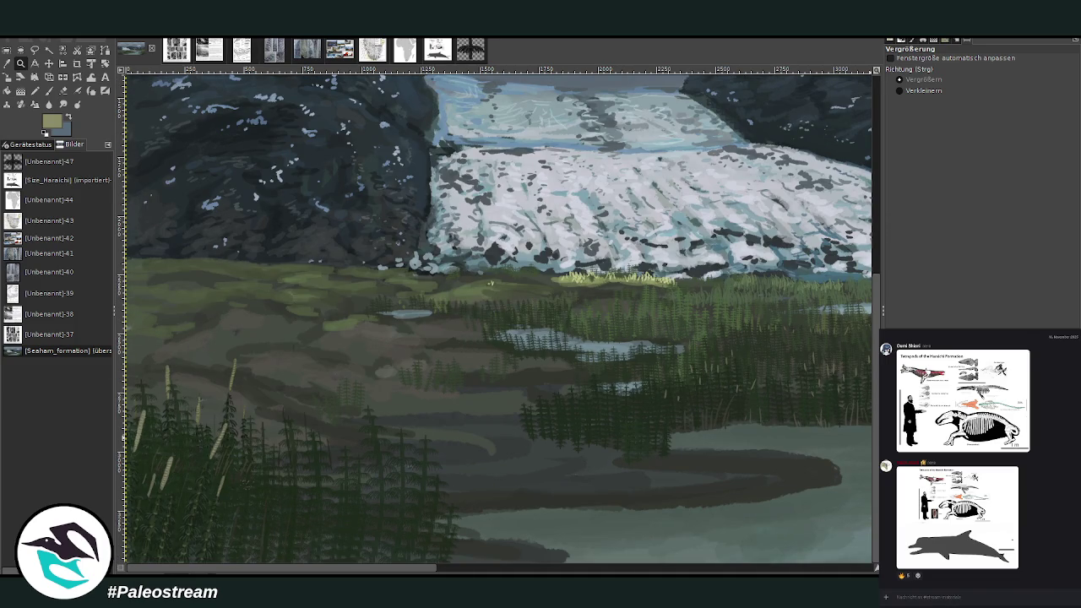
- Sample a dark marsh green and set the Chalk brush to size 127, opacity 75.7
left_click(72, 120)
left_click(7, 63)
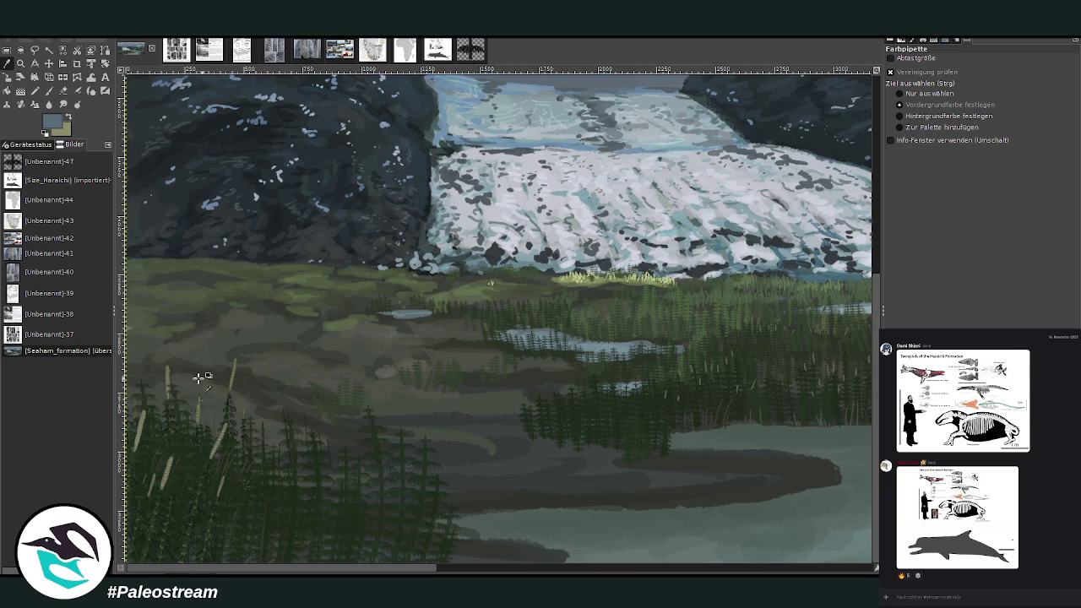
left_click(701, 460)
key("p")
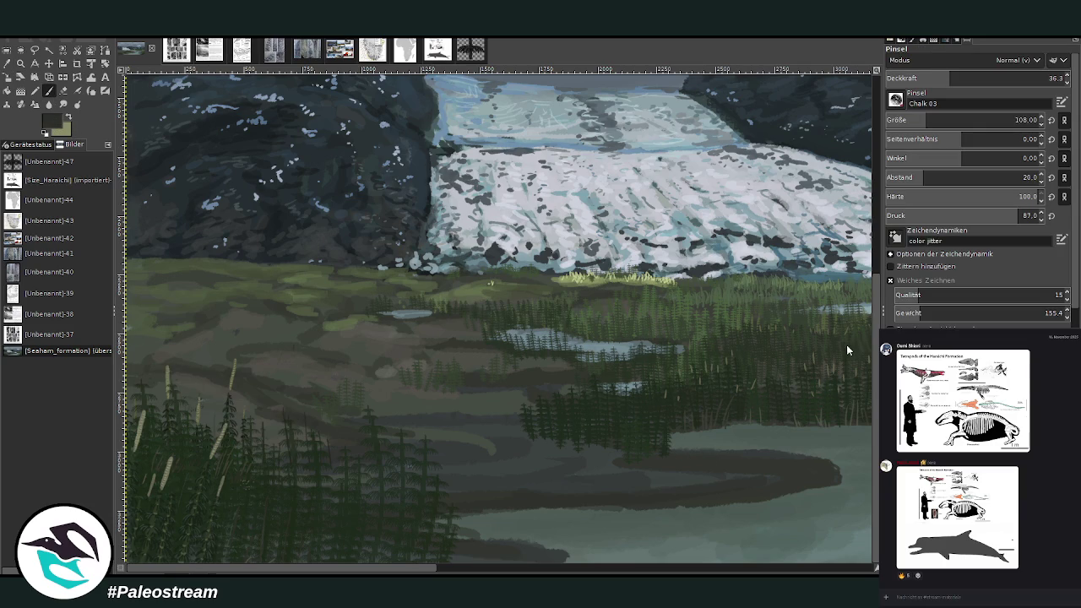
left_click(946, 120)
left_click(961, 80)
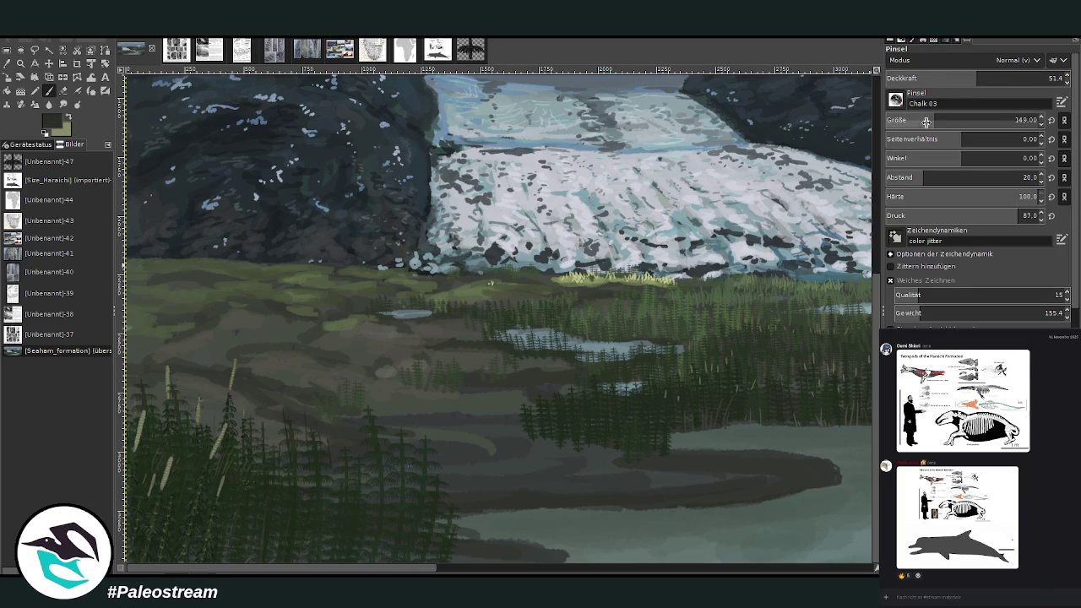
left_click(1020, 79)
left_click(931, 119)
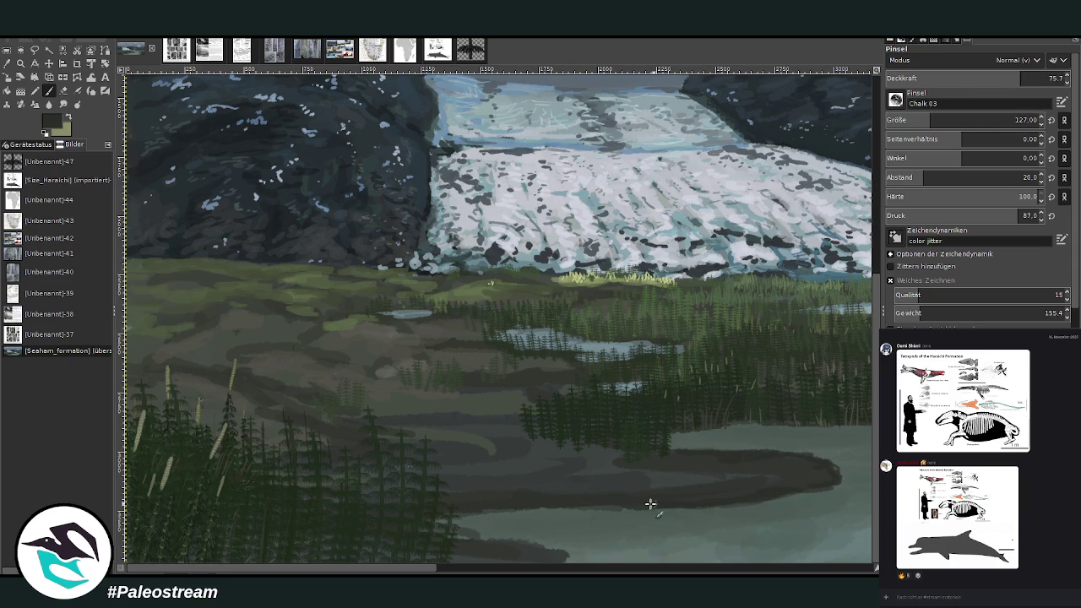
- Repaint the dark bank's top edge, then sample the grey-green water and raise opacity to 91.5
left_click_drag(491, 545, 564, 555)
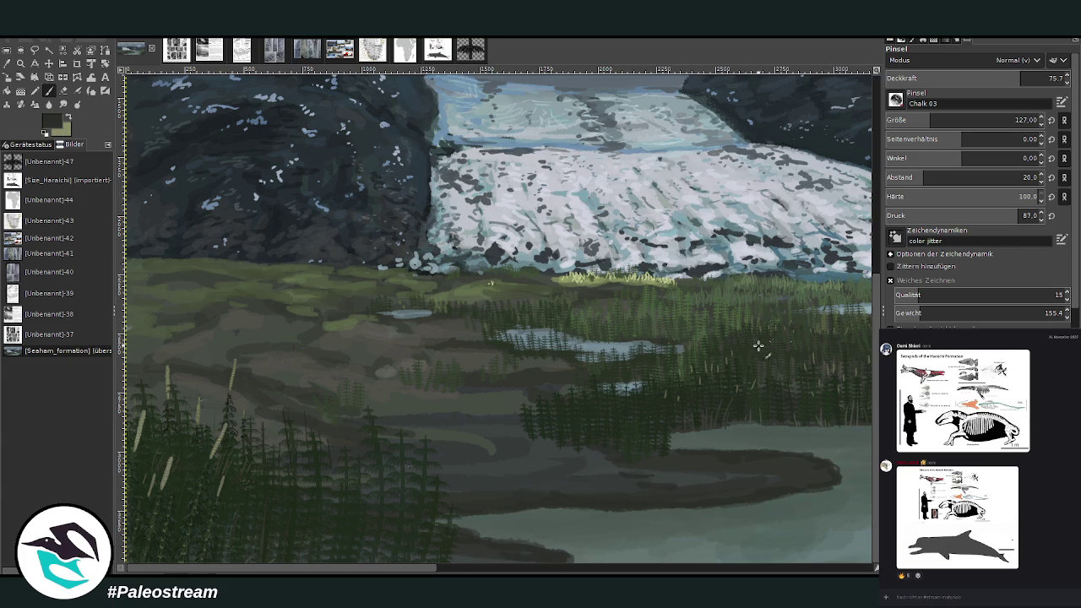
left_click(760, 446, "ctrl")
left_click_drag(1024, 77, 1053, 66)
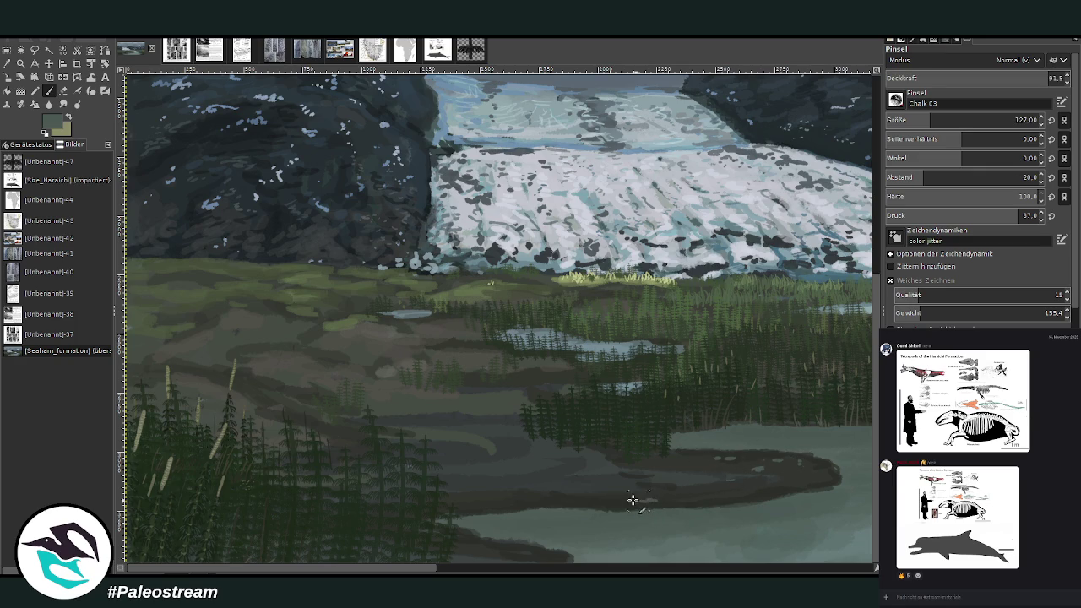
scroll(490, 283, "right", 5)
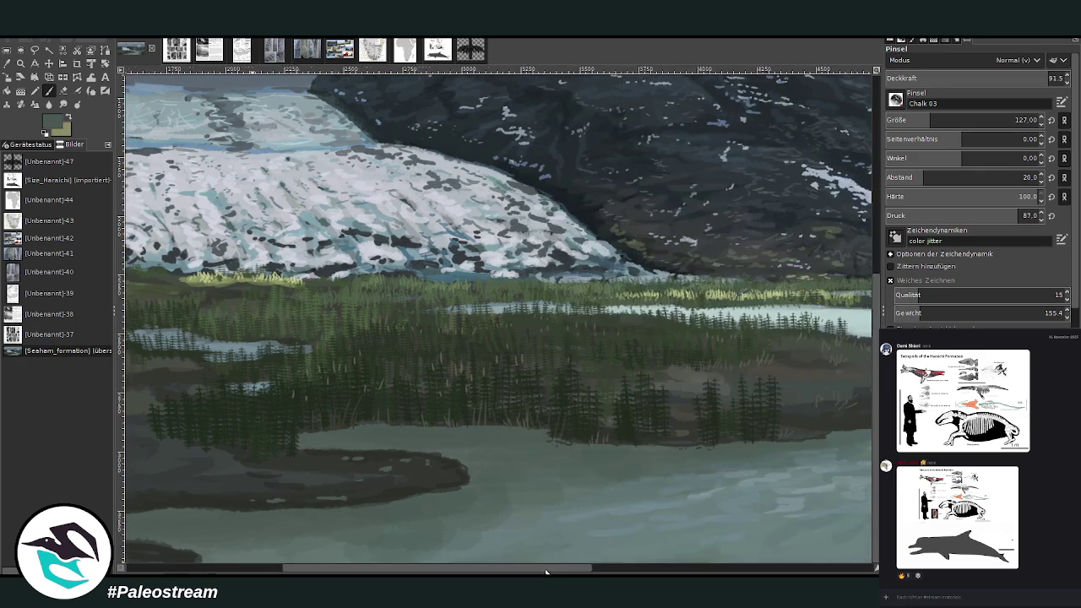
- Paint over the island tip's pale specks in light water colour with a size-74 brush
scroll(490, 283, "right", 5)
left_click(777, 418, "ctrl")
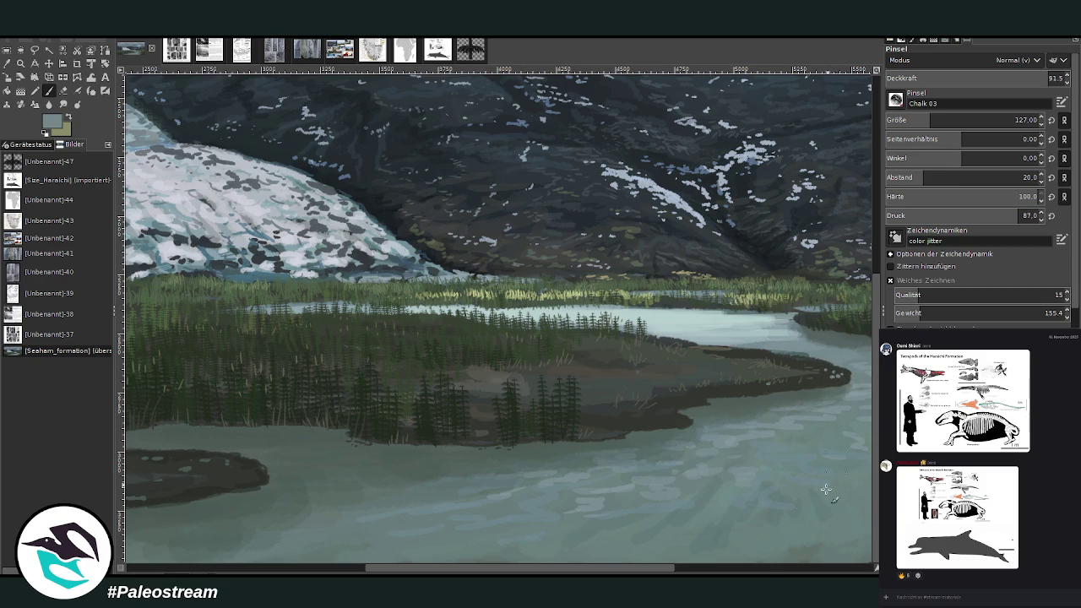
scroll(837, 454, "right", 5)
key("bracketleft")
key("bracketleft")
key("bracketleft")
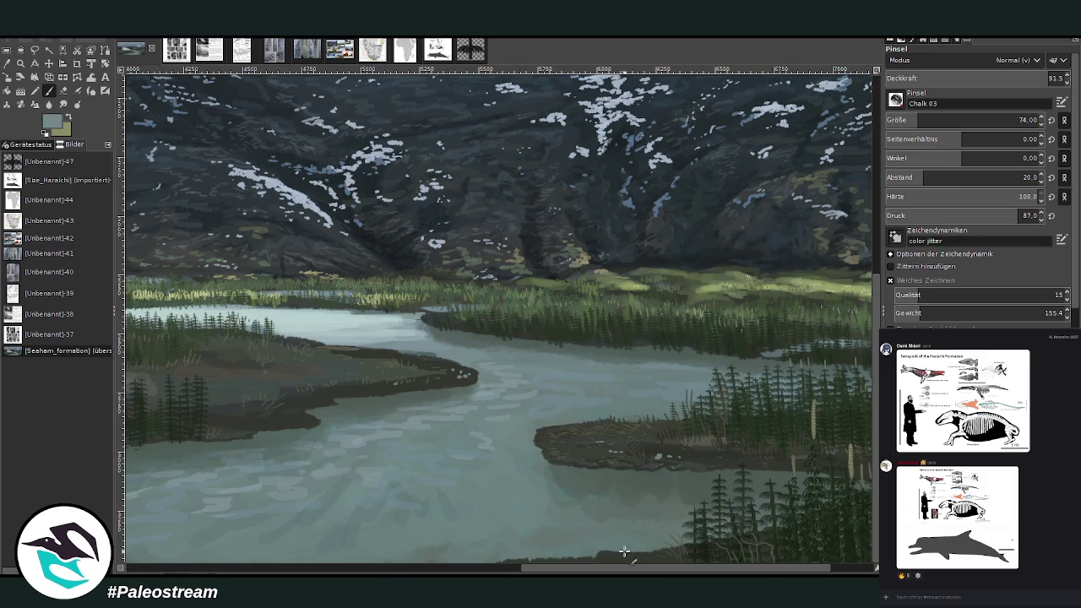
scroll(636, 534, "left", 1)
scroll(642, 506, "left", 4)
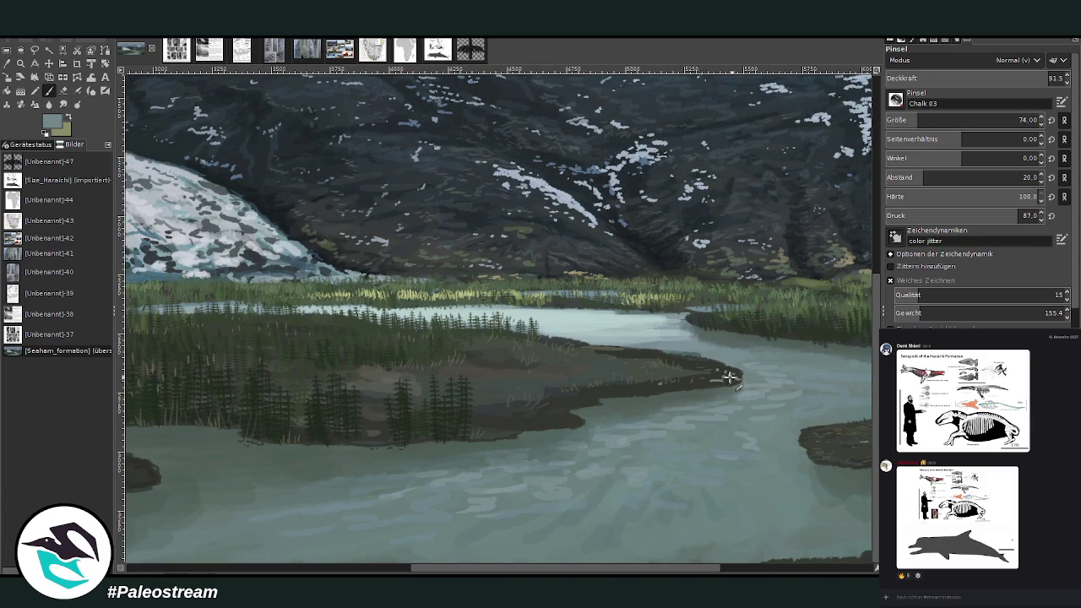
left_click_drag(740, 374, 650, 349)
scroll(467, 402, "down", 2)
scroll(467, 402, "down", 1)
scroll(467, 402, "down", 1)
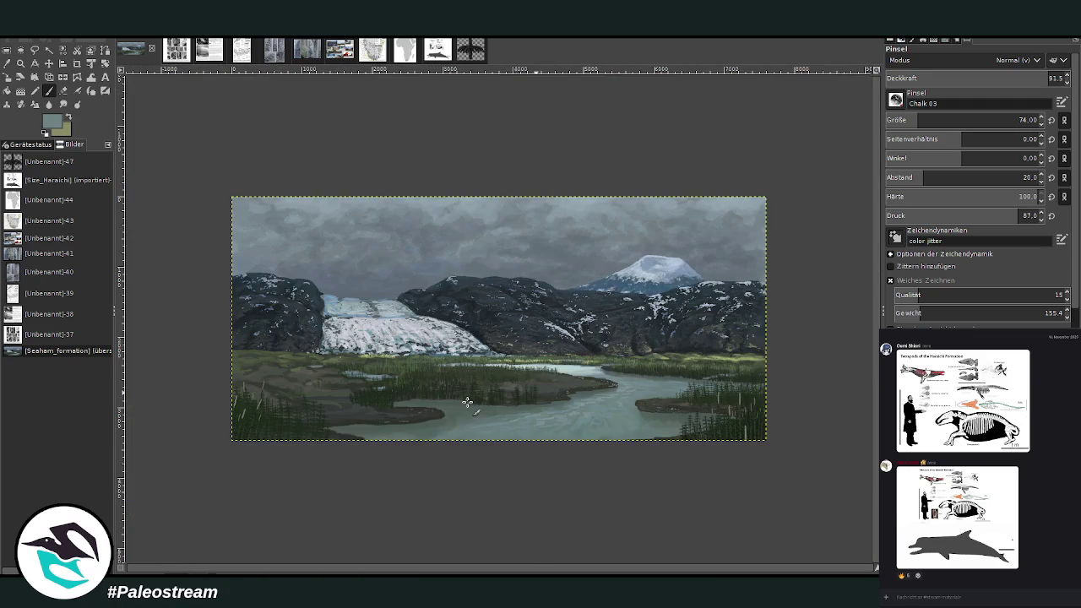
left_click(21, 64)
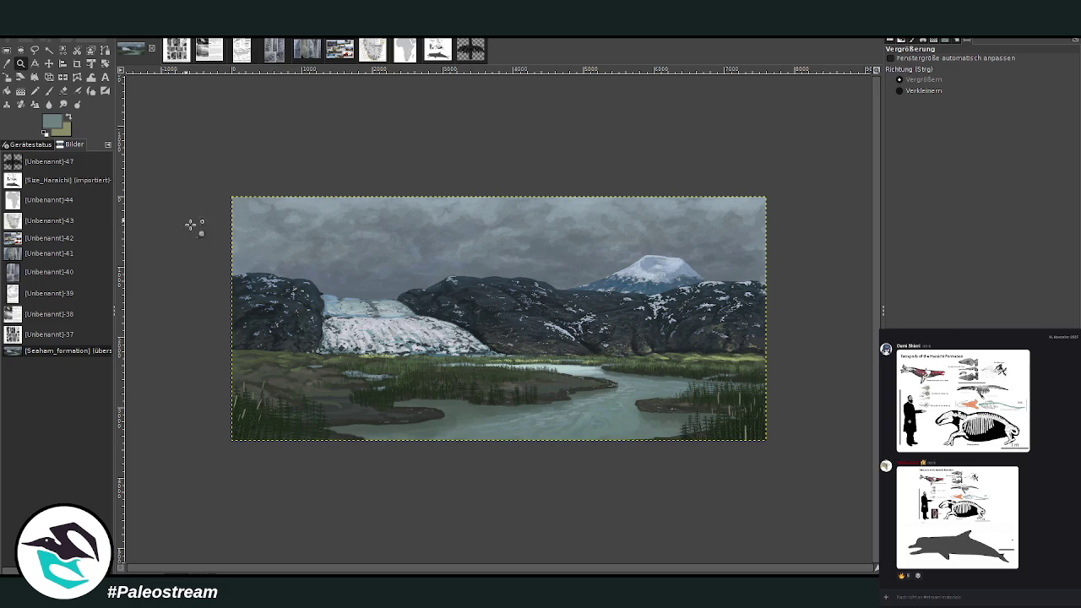
- Zoom in until the left rock face, glacier edge and horsetail marsh fill the view
left_click(233, 269)
left_click_drag(253, 150, 489, 435)
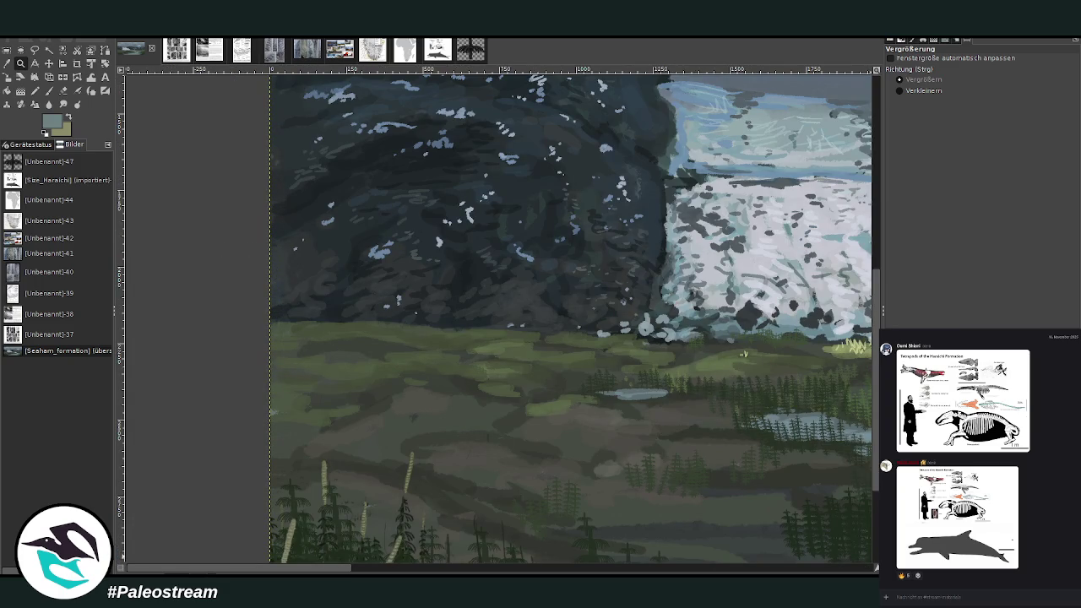
left_click_drag(140, 487, 581, 564)
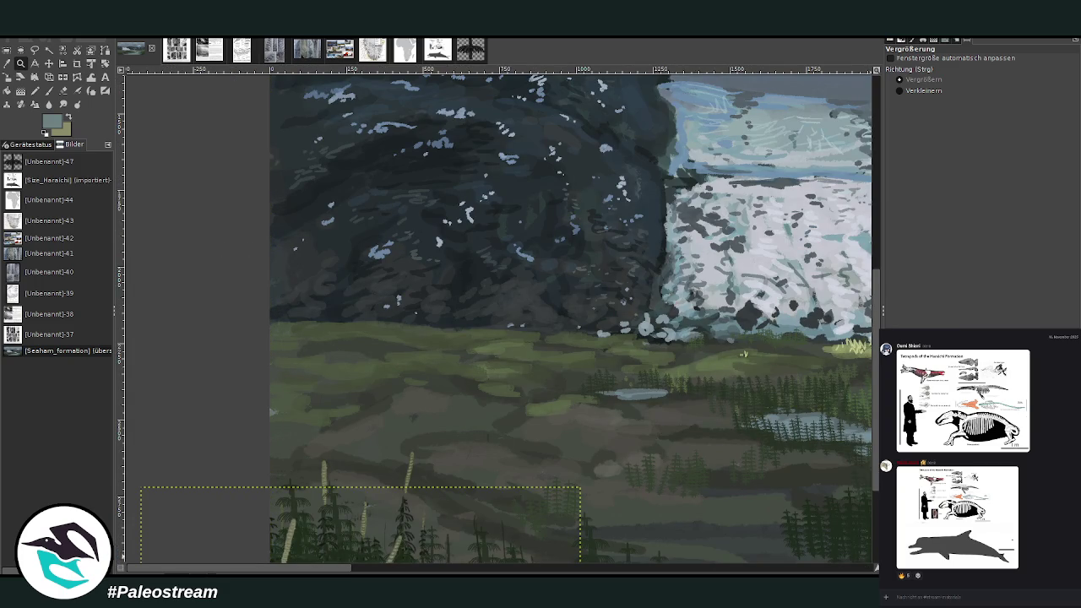
key("Escape")
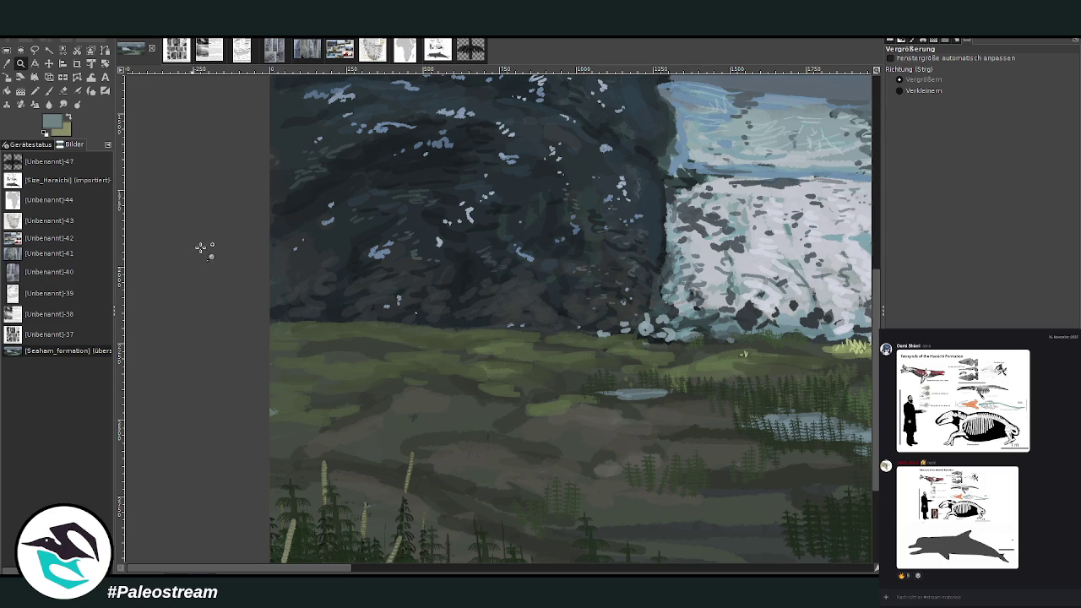
scroll(187, 255, "down", 3)
scroll(188, 255, "down", 2)
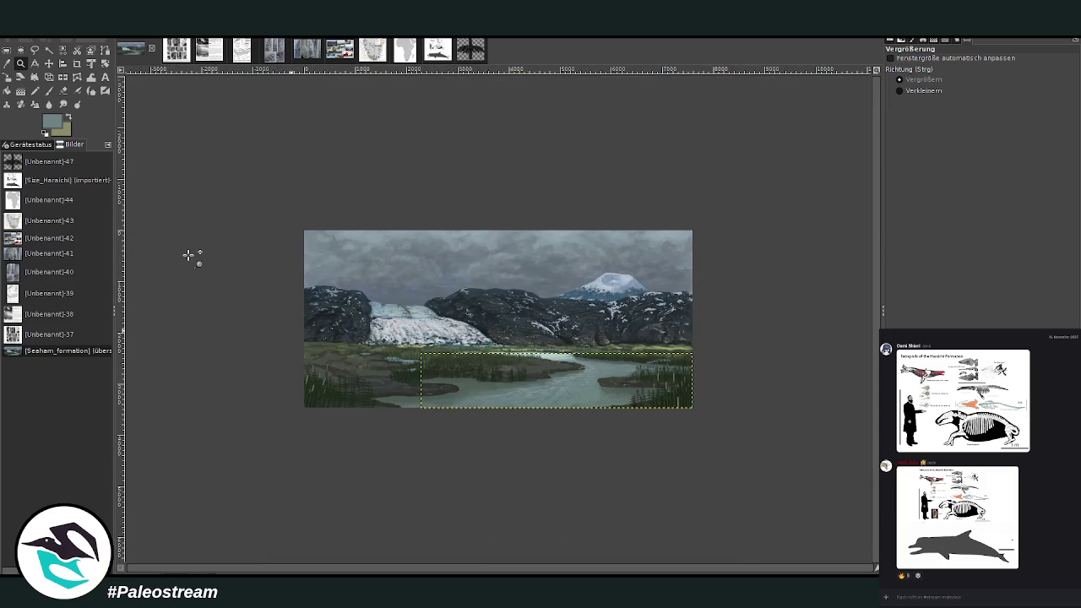
left_click_drag(318, 267, 383, 354)
left_click_drag(296, 206, 576, 404)
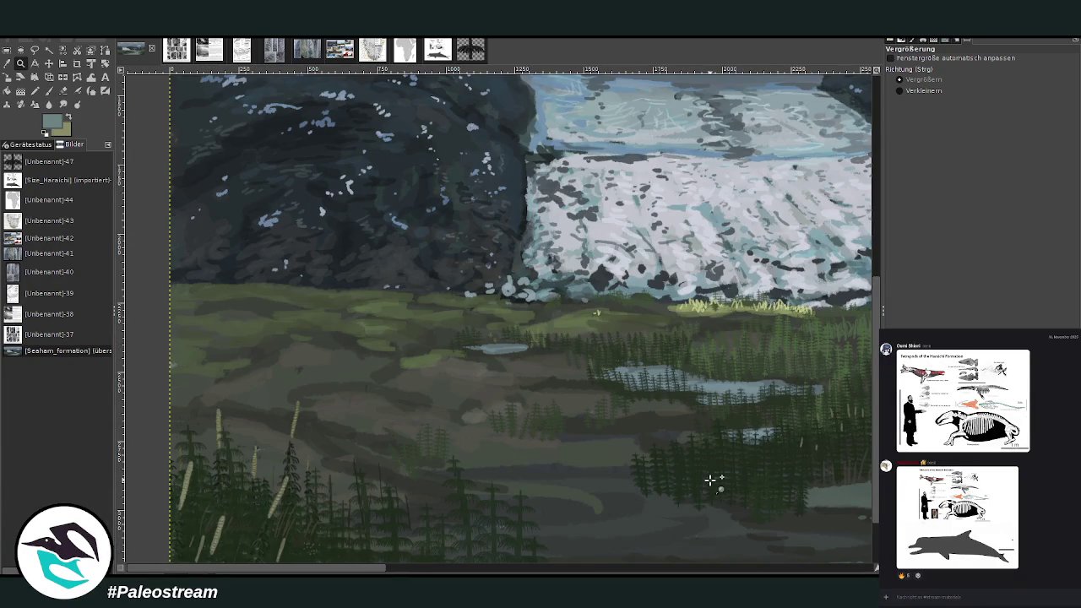
left_click_drag(125, 433, 449, 564)
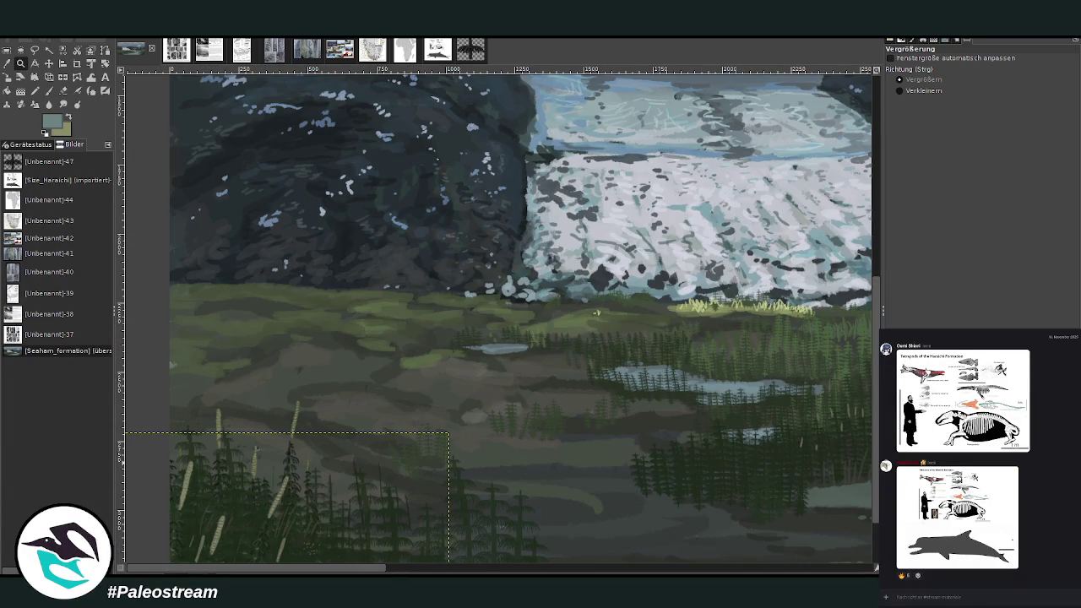
key("ctrl+h")
left_click_drag(187, 108, 591, 513)
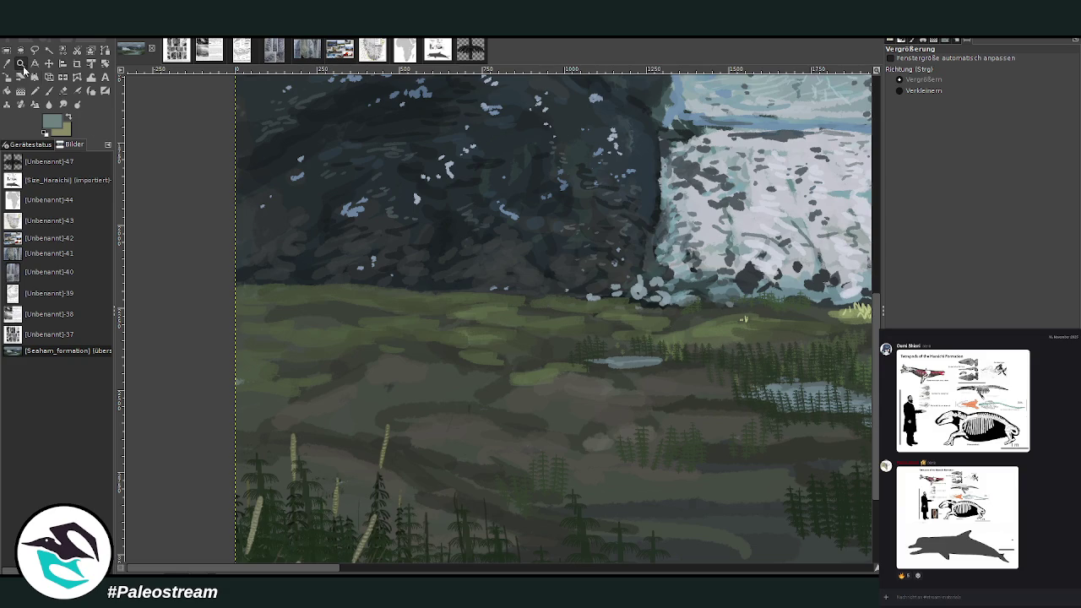
- Sketch a loose brown branch-tangle outline in the marsh, then paste the tree-fern picture as a new image
left_click(68, 121)
key("x")
key("x")
key("p")
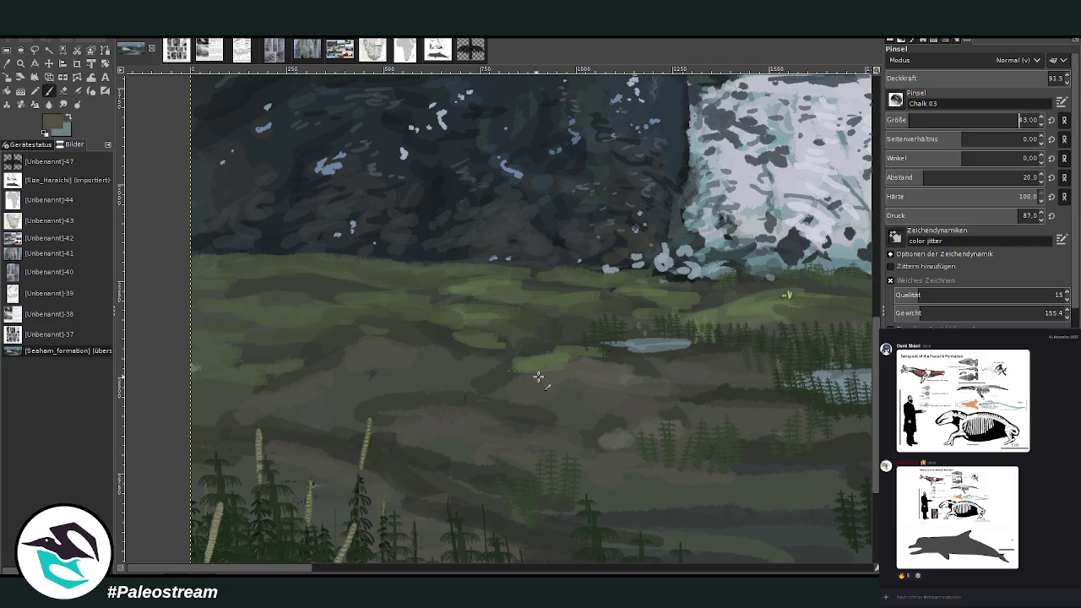
left_click_drag(307, 437, 353, 434)
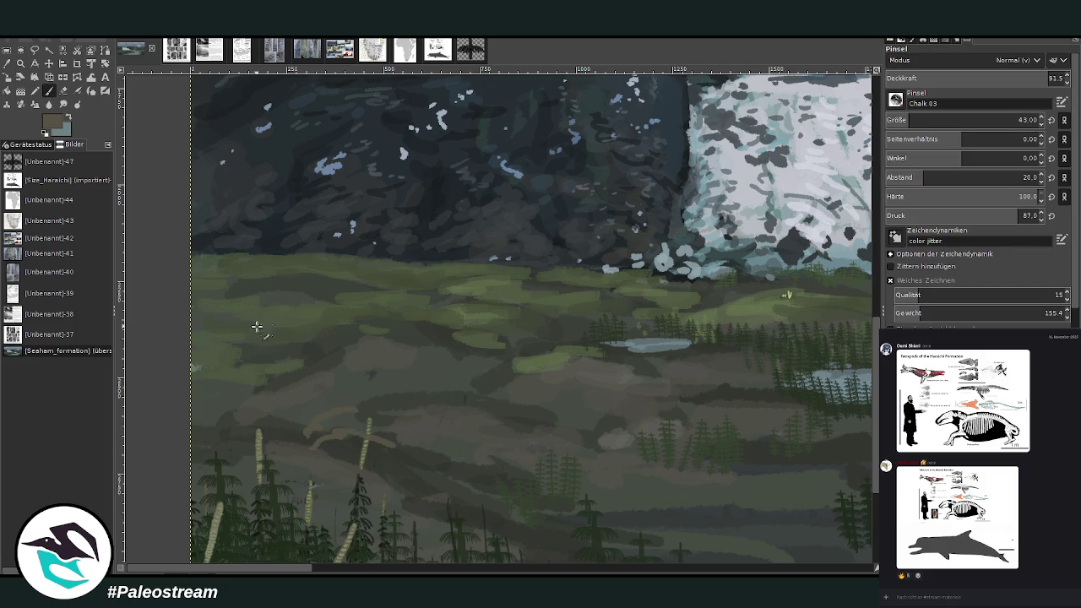
scroll(853, 460, "down", 3)
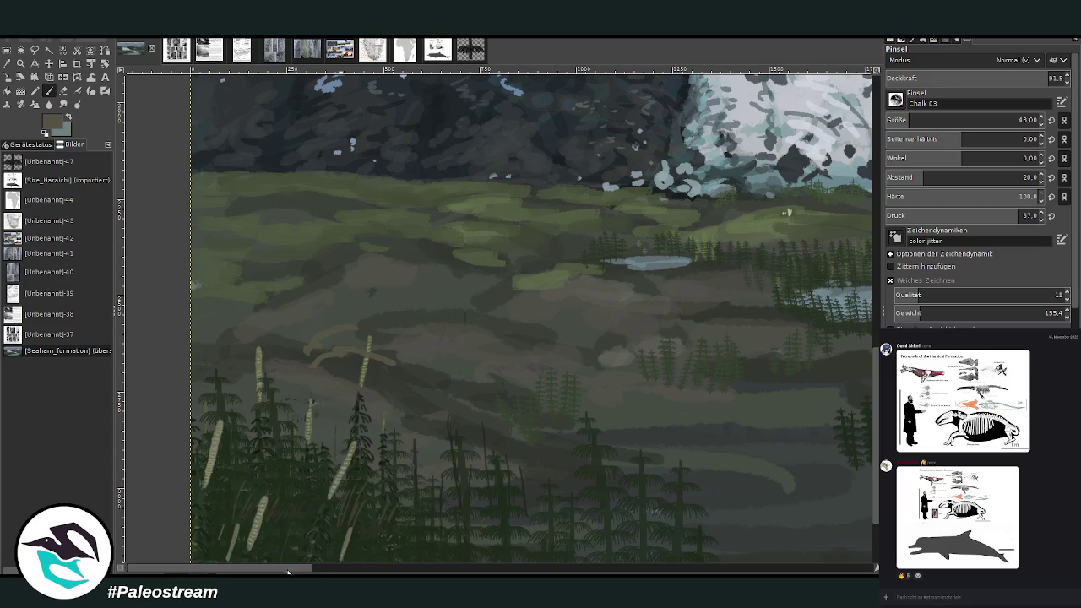
mouse_move(355, 374)
left_mouse_down()
mouse_move(309, 367)
mouse_move(394, 335)
mouse_move(292, 358)
left_mouse_up()
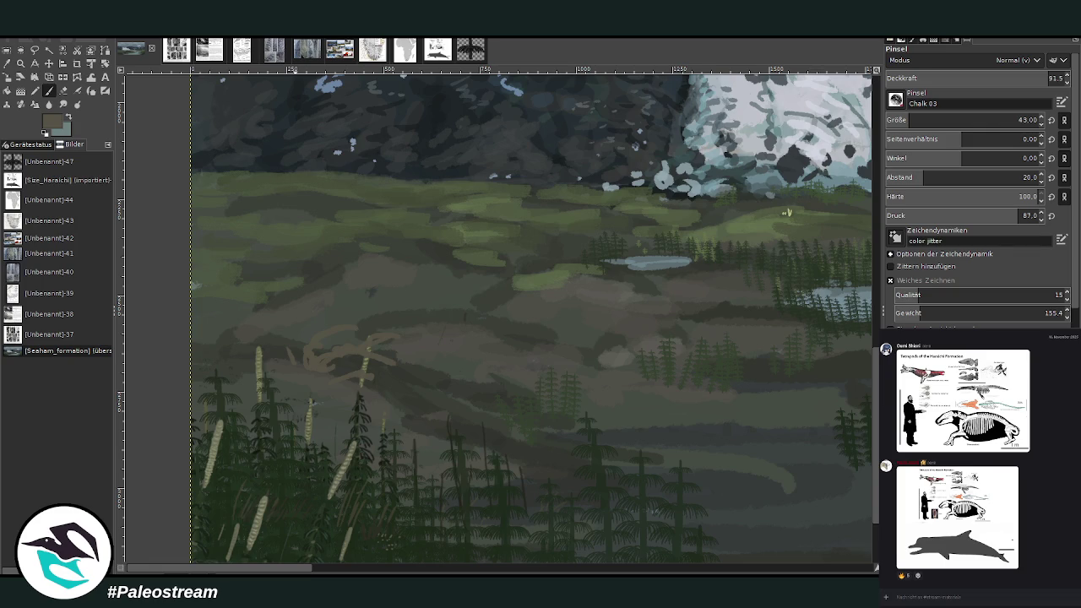
key("z")
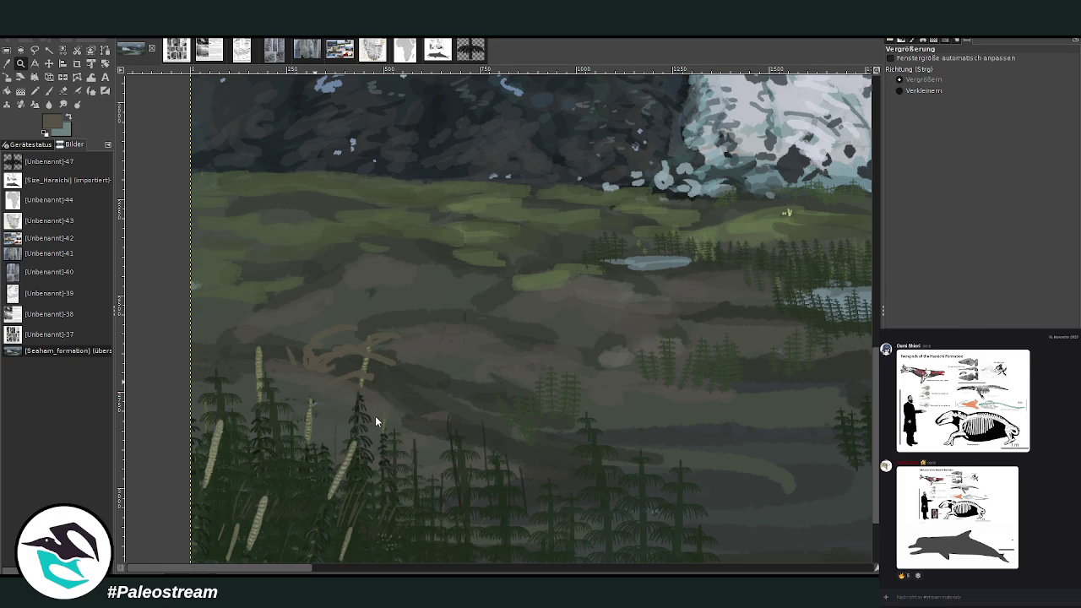
key("ctrl+shift+v")
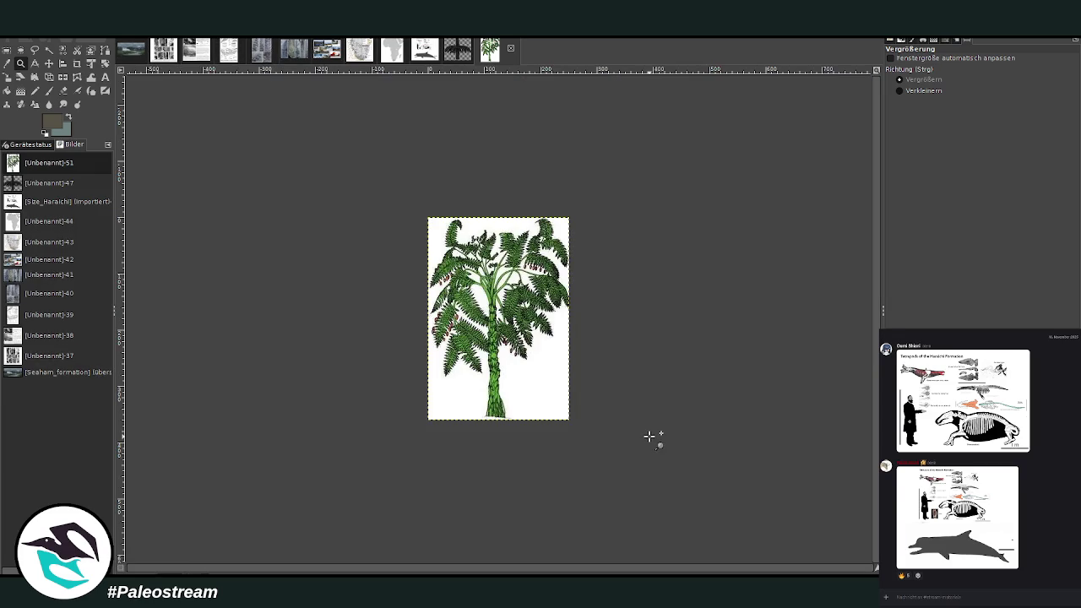
- Zoom into the tree fern, then paste the fern-frond picture as a new image and enlarge it
left_click_drag(411, 218, 609, 415)
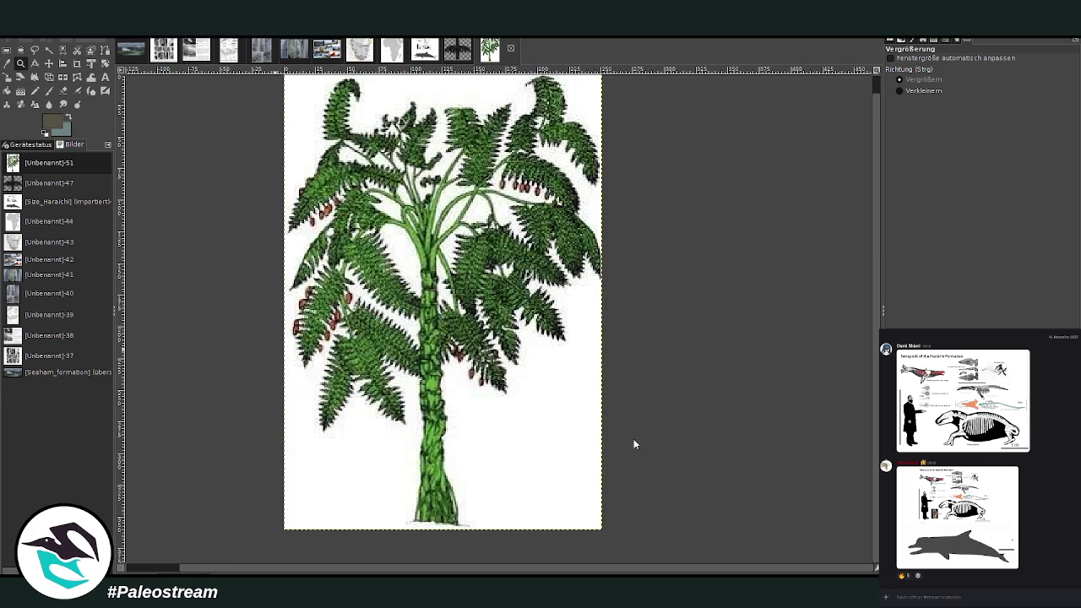
key("ctrl+shift+v")
left_click_drag(296, 111, 603, 451)
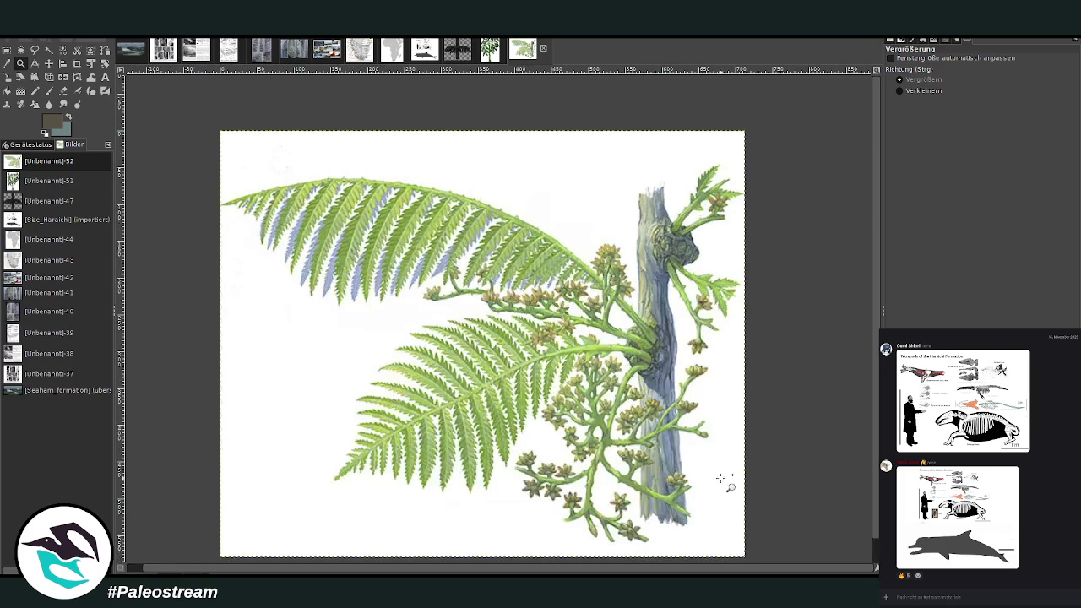
scroll(718, 476, "down", 1)
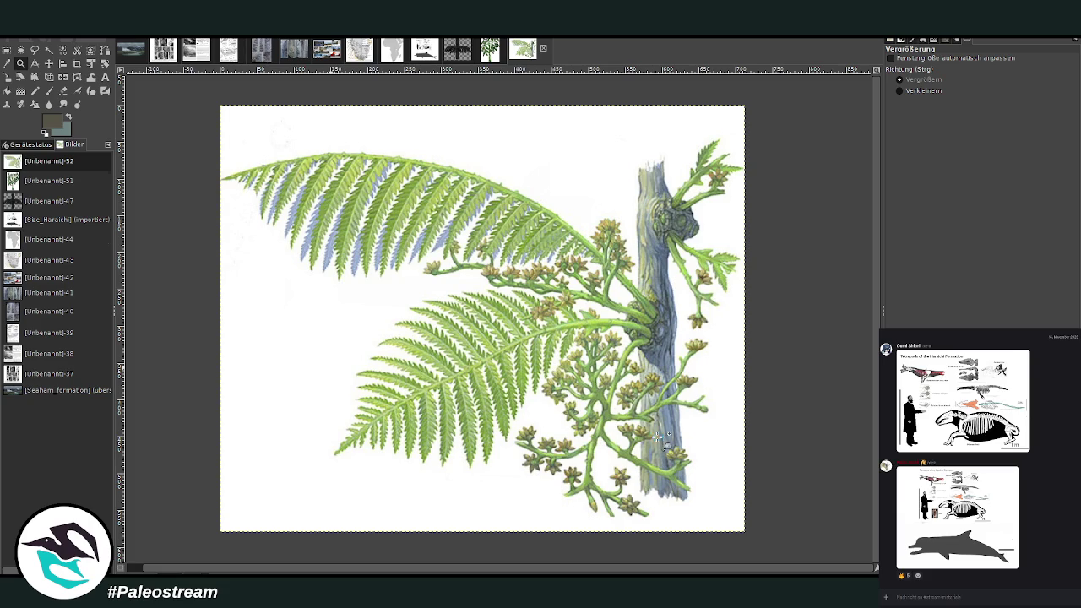
- Paste the fern landscape painting, inspect its brown-podded fronds, then switch to the paleosol diagram
key("ctrl+shift+v")
left_click_drag(385, 145, 699, 327)
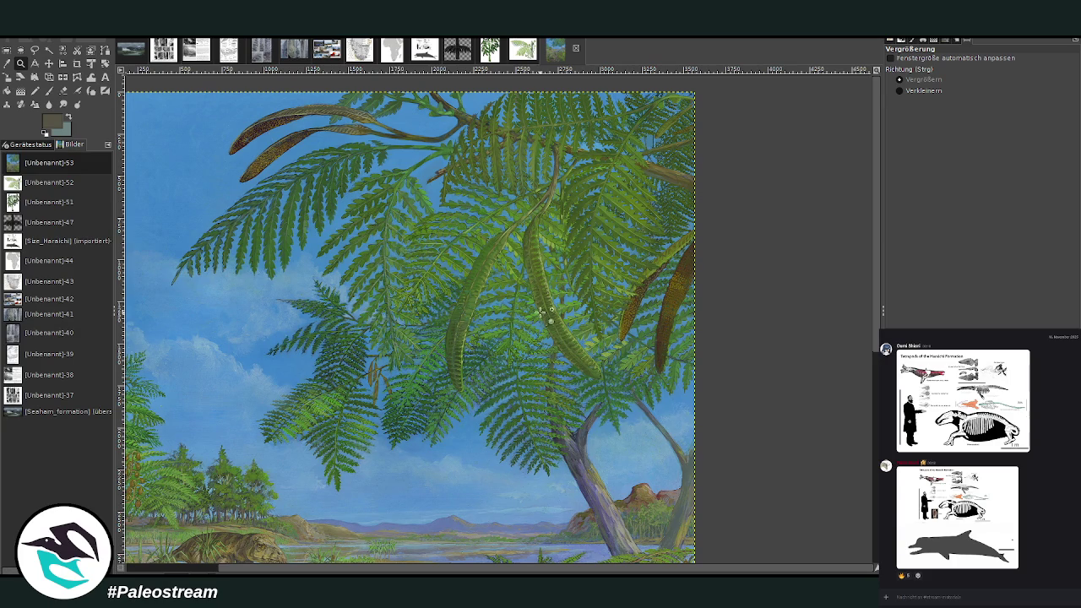
left_click_drag(525, 194, 738, 416)
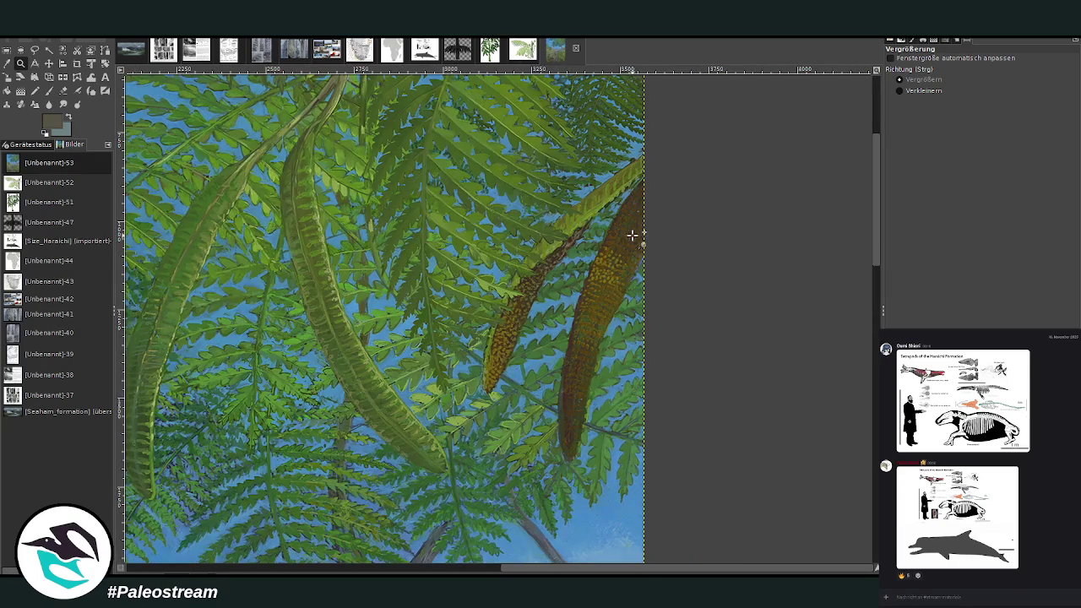
left_click(898, 91)
left_click(602, 252)
scroll(602, 252, "down", 5)
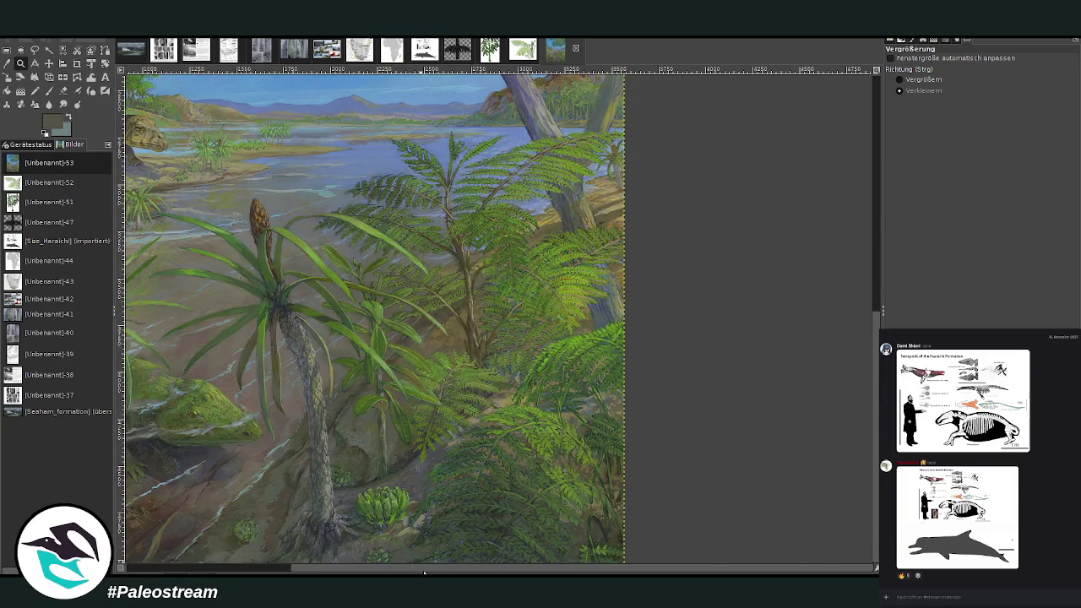
scroll(423, 573, "left", 2)
scroll(313, 529, "up", 3)
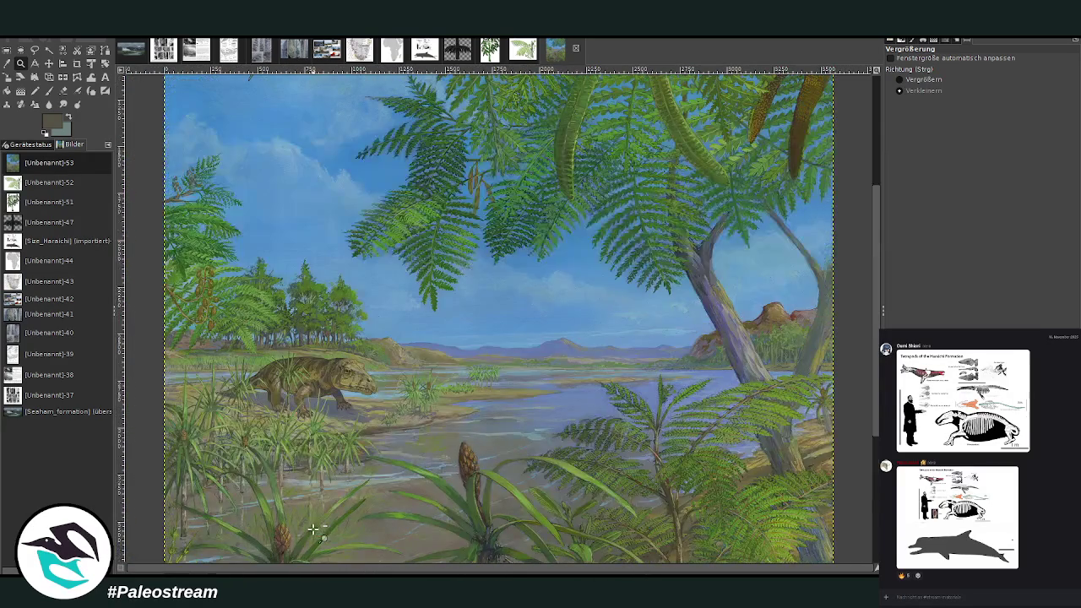
left_click(236, 60)
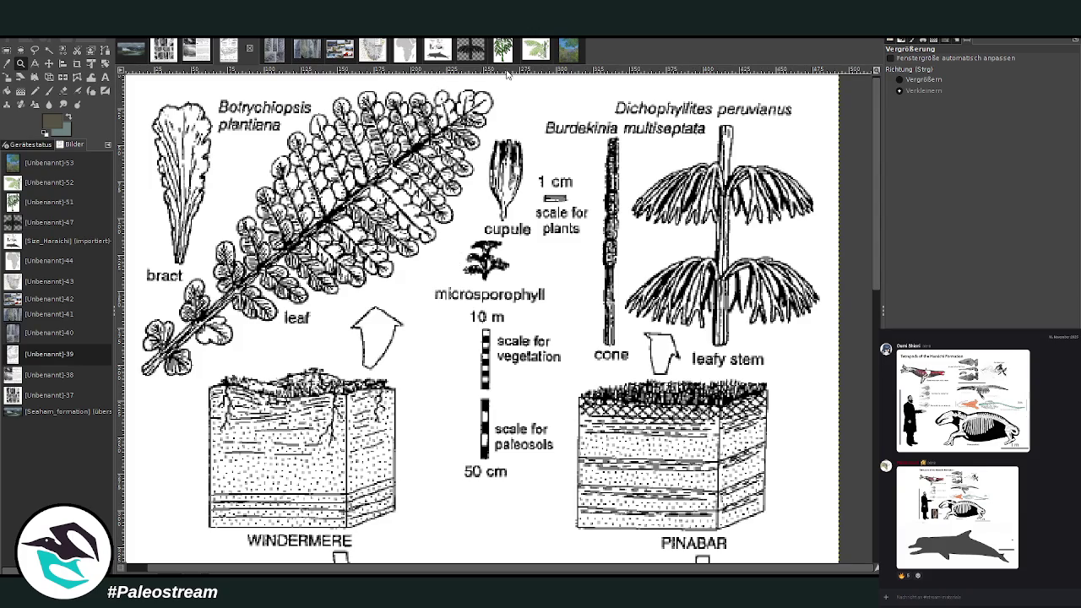
- Paste the needle-leaved plant painting as a new reference image, then return to the landscape
left_click(534, 57)
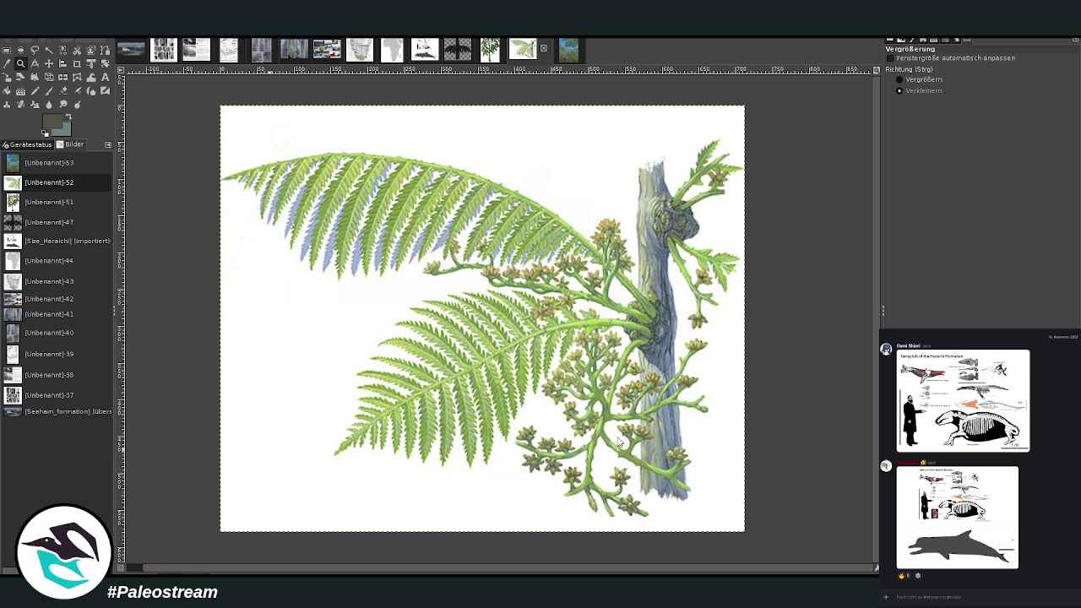
key("ctrl+shift+v")
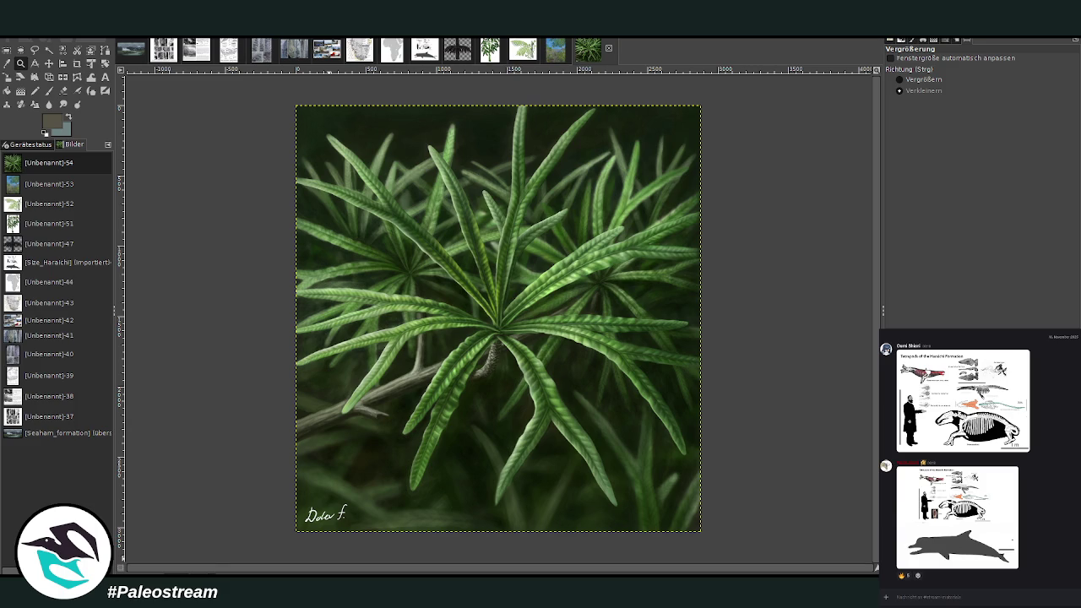
left_click(132, 51)
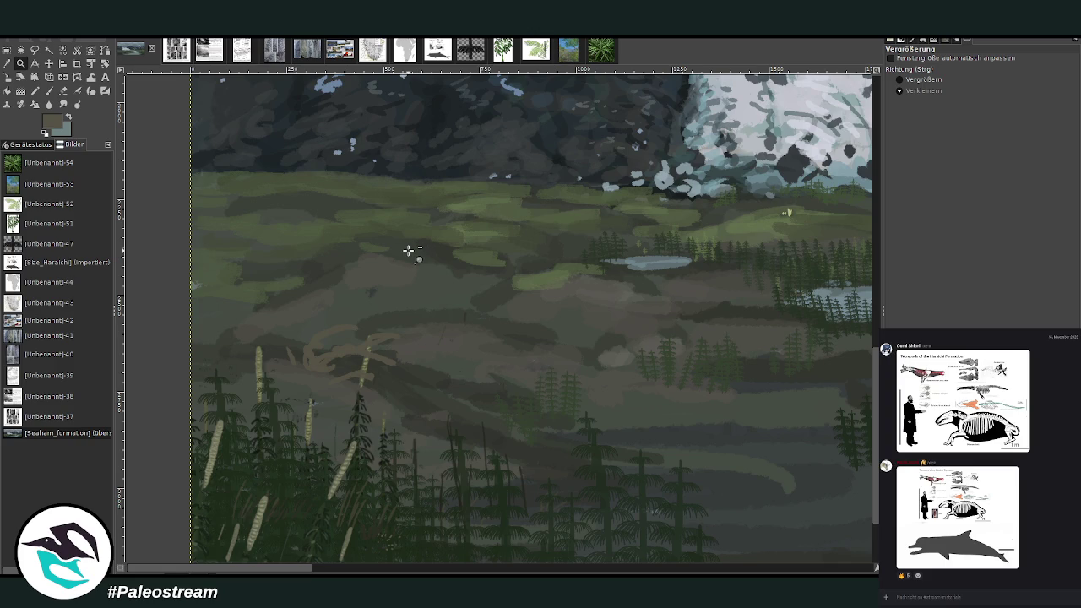
- Set the Paintbrush to a dark colour with size 36 and opacity 76.3
key("p")
left_click(848, 348, "ctrl")
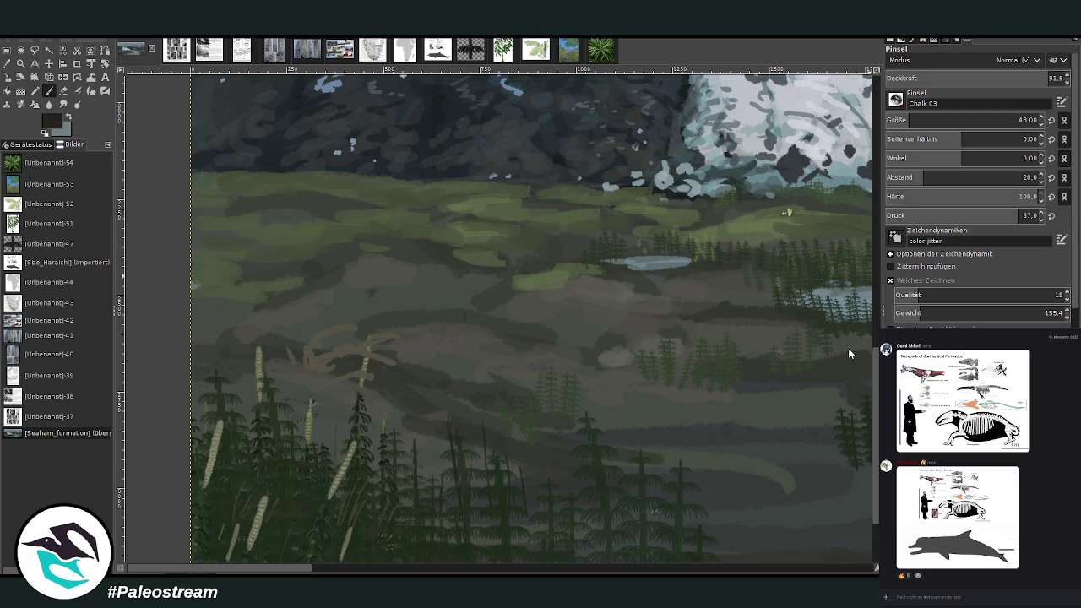
left_click_drag(937, 120, 916, 119)
left_click_drag(1047, 78, 1020, 78)
- Paint dark curved branches and twigs over the fallen-log sketch
mouse_move(319, 373)
left_mouse_down()
mouse_move(361, 351)
mouse_move(414, 362)
left_mouse_up()
mouse_move(335, 376)
left_mouse_down()
mouse_move(436, 343)
mouse_move(441, 368)
left_mouse_up()
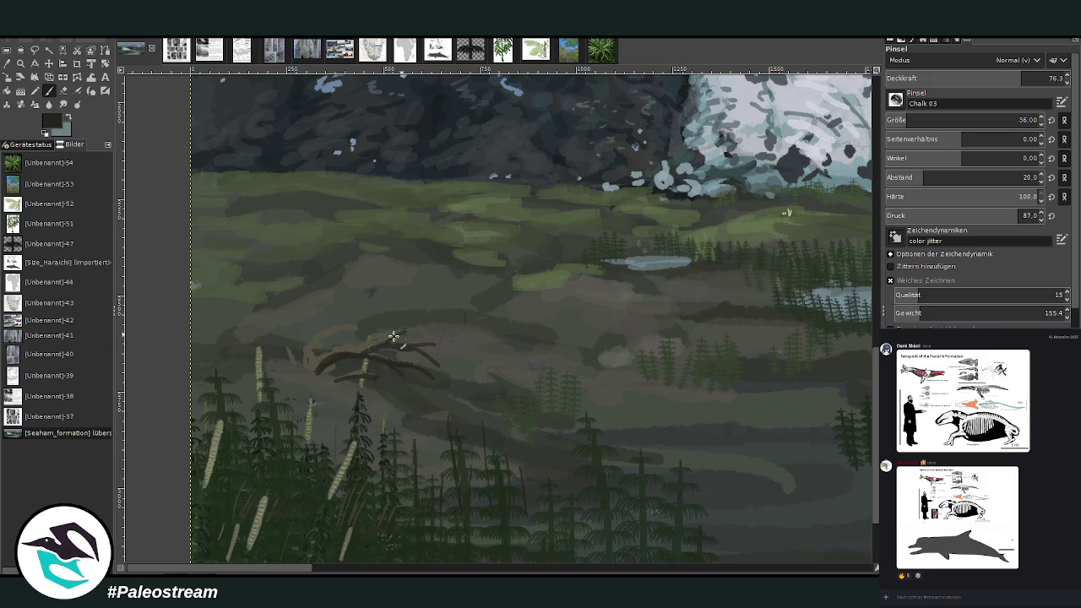
left_click_drag(404, 335, 430, 336)
mouse_move(364, 346)
left_mouse_down()
mouse_move(379, 319)
mouse_move(404, 316)
left_mouse_up()
mouse_move(334, 354)
left_mouse_down()
mouse_move(345, 349)
mouse_move(308, 370)
mouse_move(326, 338)
mouse_move(306, 355)
mouse_move(309, 376)
mouse_move(289, 363)
left_mouse_up()
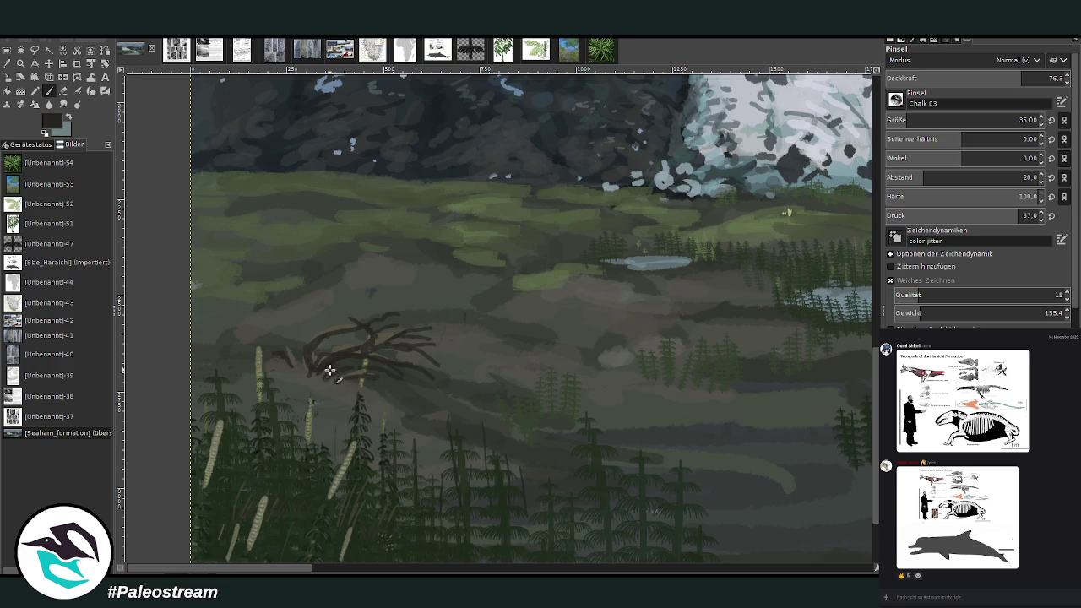
scroll(902, 119, "up", 4)
- Extend the dark branches leftward and soften the lower tangle with sampled grey-green
mouse_move(453, 377)
left_mouse_down()
mouse_move(302, 369)
mouse_move(306, 342)
mouse_move(290, 321)
mouse_move(335, 324)
left_mouse_up()
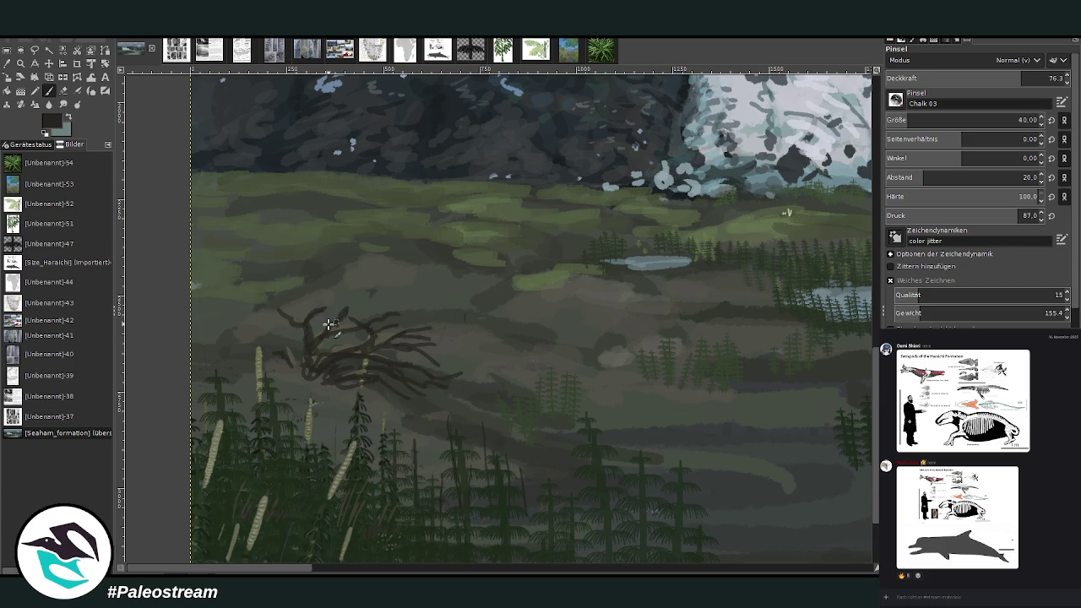
left_click(849, 340, "ctrl")
mouse_move(314, 374)
left_mouse_down()
mouse_move(380, 358)
mouse_move(405, 362)
mouse_move(421, 383)
left_mouse_up()
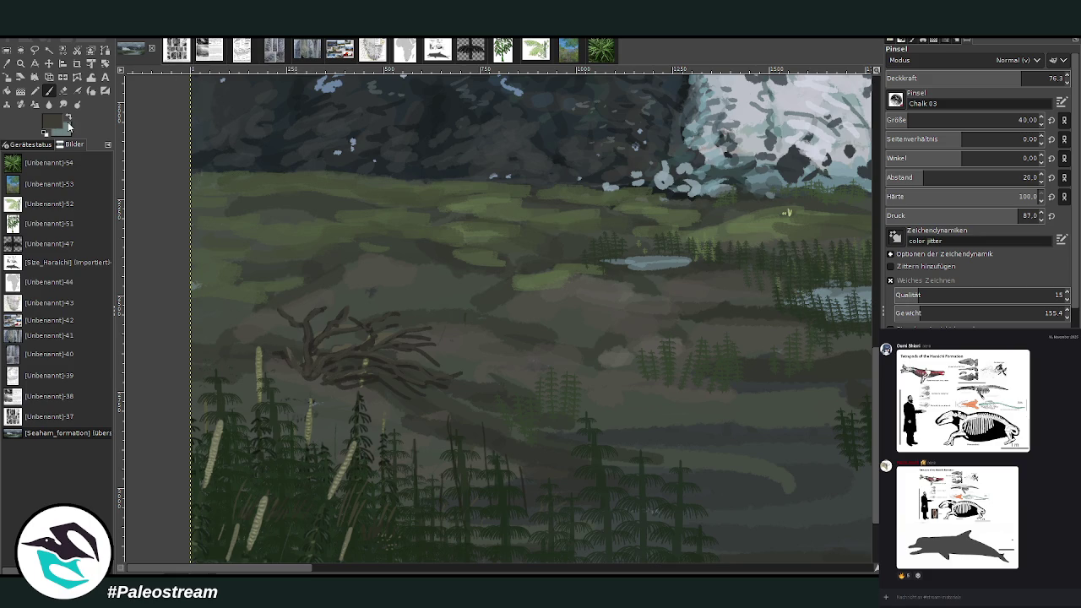
- Pick a dark colour again and set the brush to opacity 82.6, size 17
left_click(852, 348, "ctrl")
left_click_drag(1021, 78, 1032, 77)
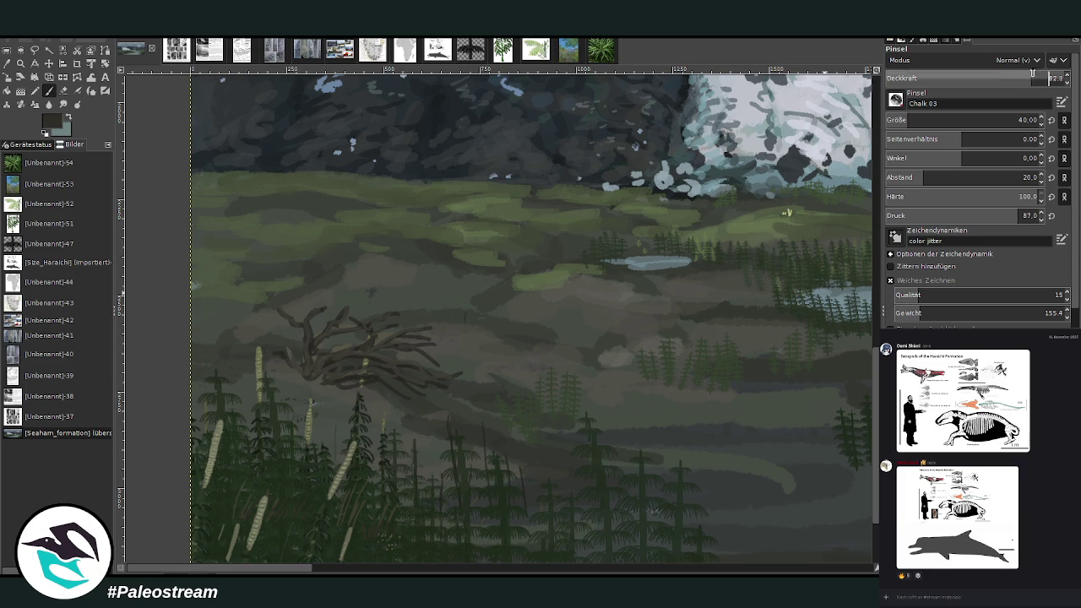
left_click_drag(1014, 120, 971, 120)
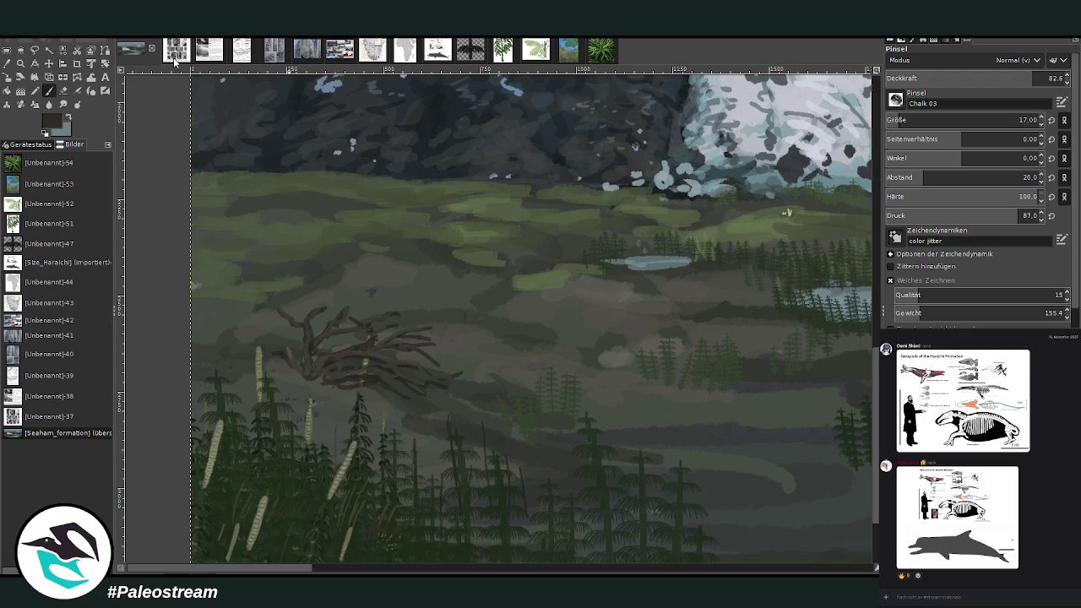
- Review the three fossil reference images, then sample a greyish green from the landscape ground
left_click(177, 52)
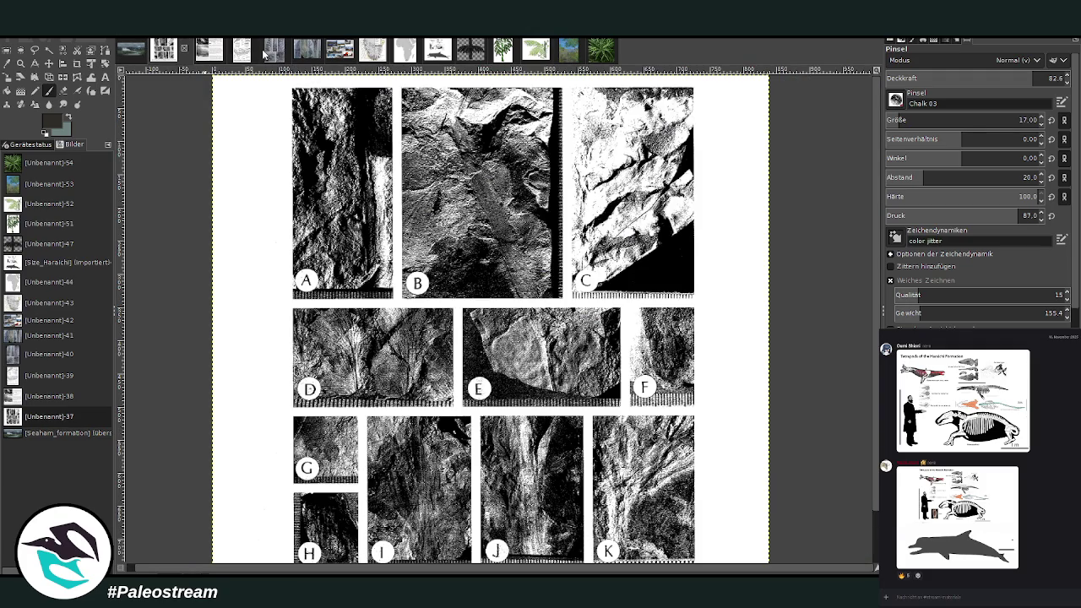
left_click(264, 52)
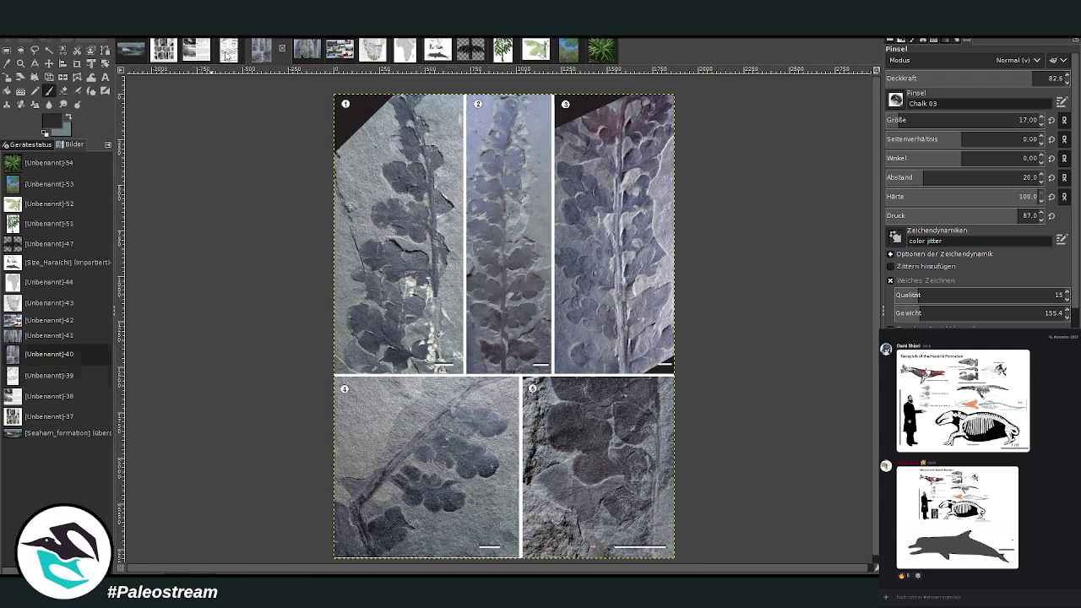
left_click(228, 52)
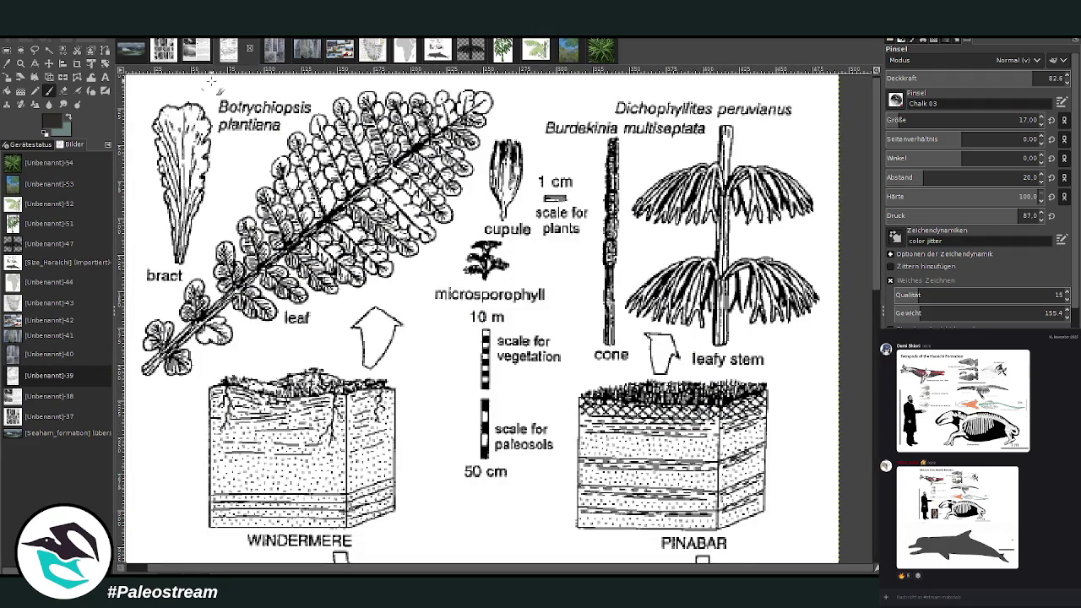
left_click(131, 52)
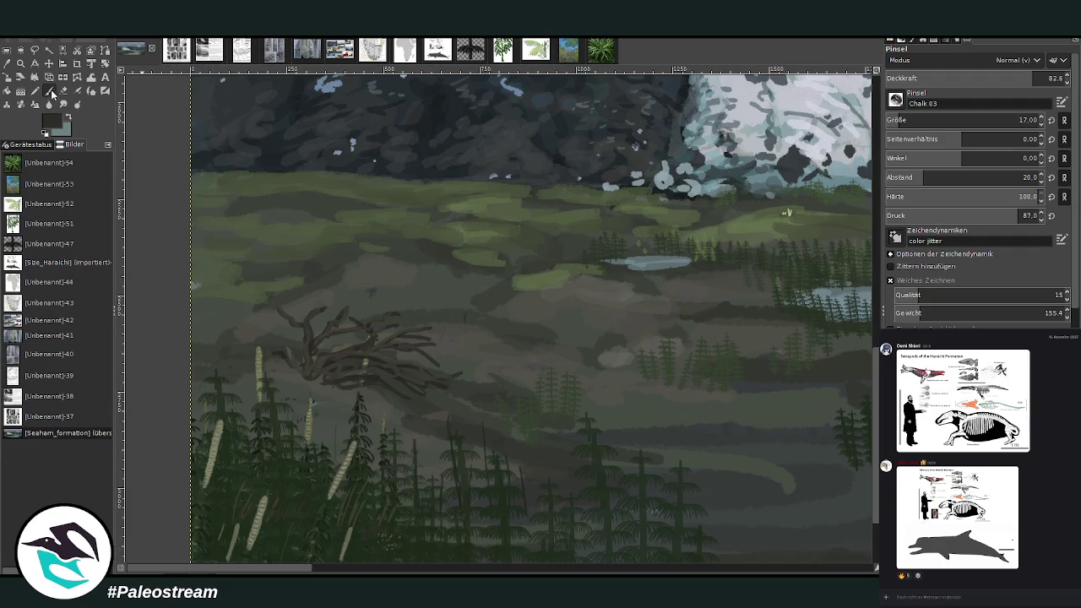
left_click(849, 330, "ctrl")
- Zoom in on the branch tangle and set the brush size to 29
key("z")
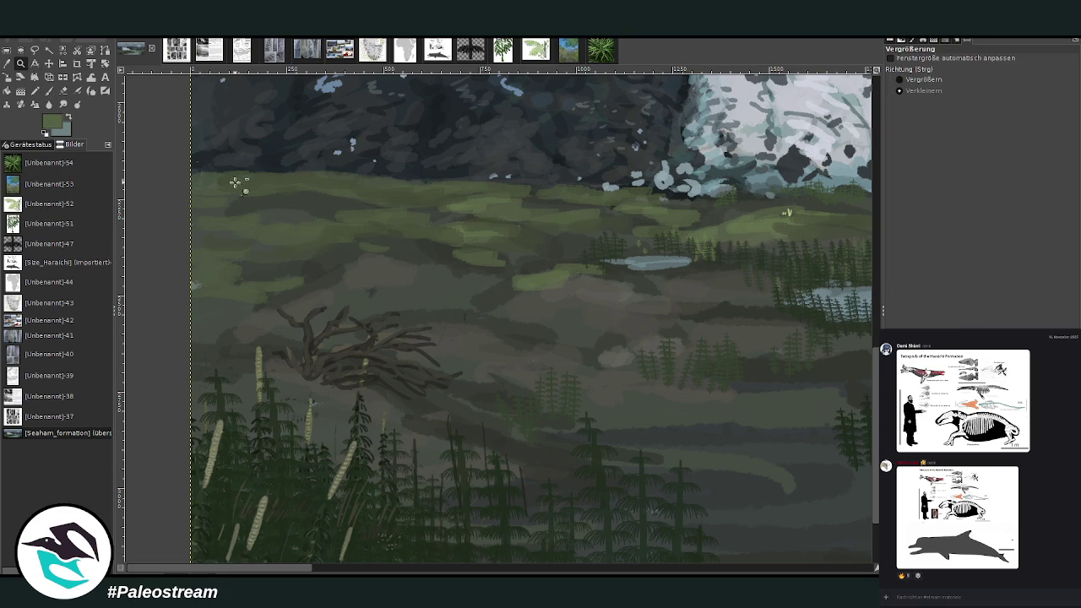
left_click(556, 488, "ctrl")
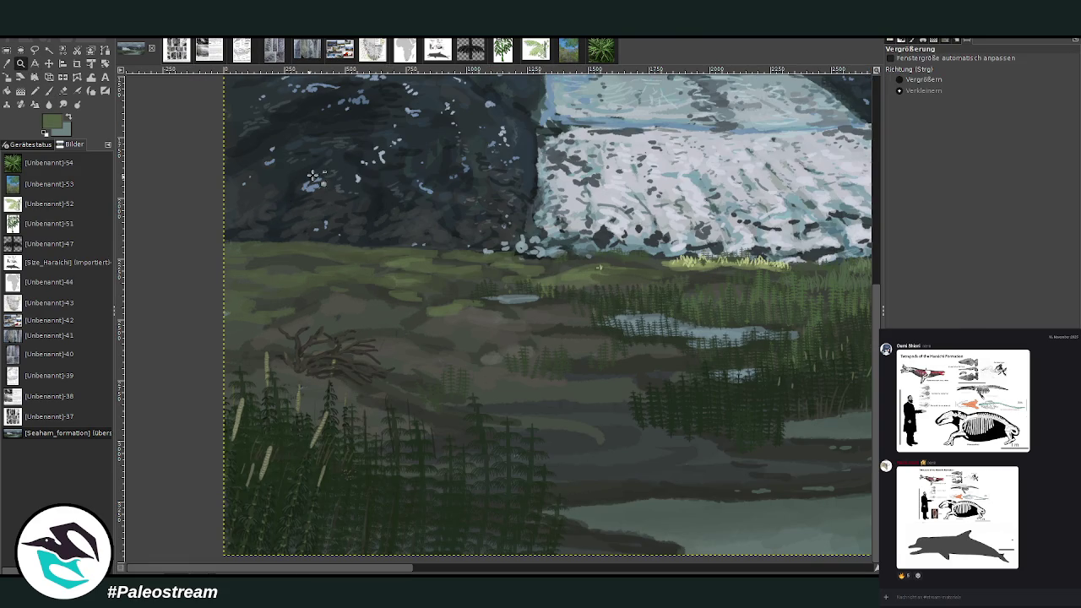
left_click(349, 265)
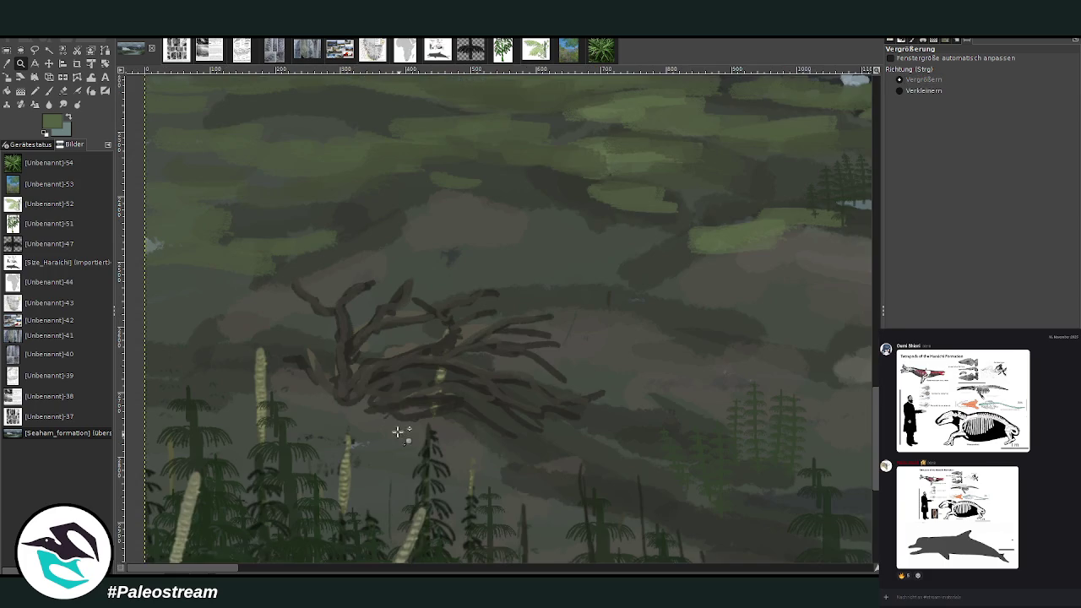
left_click(51, 91)
left_click(896, 121)
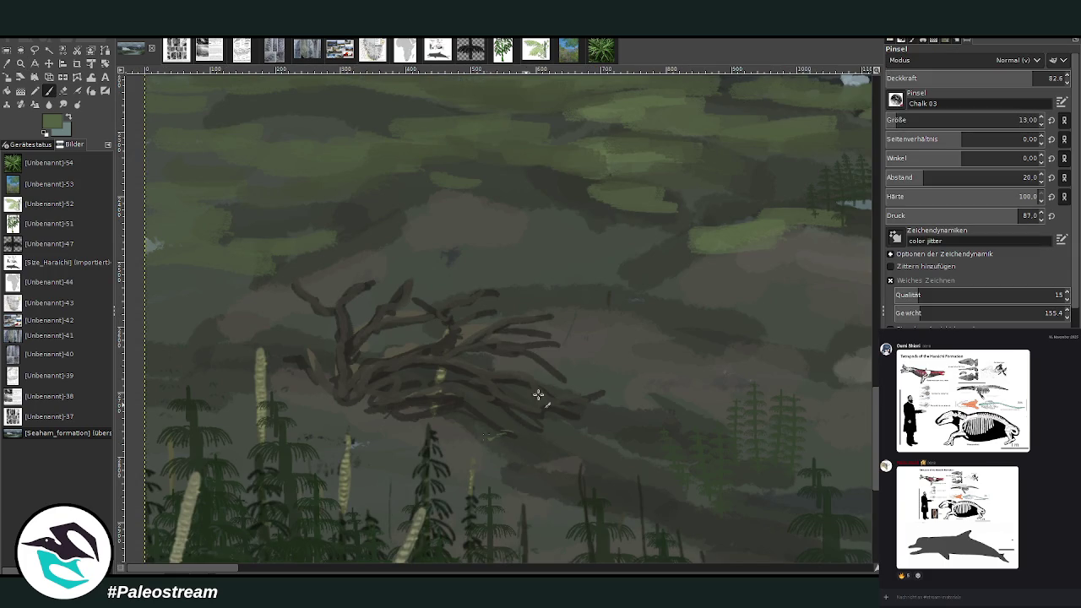
left_click(904, 120)
- Paint a light-green fern frond with leaflets below the right-hand branches
left_click_drag(506, 433, 467, 459)
mouse_move(486, 453)
left_mouse_down()
mouse_move(506, 446)
mouse_move(494, 429)
left_mouse_up()
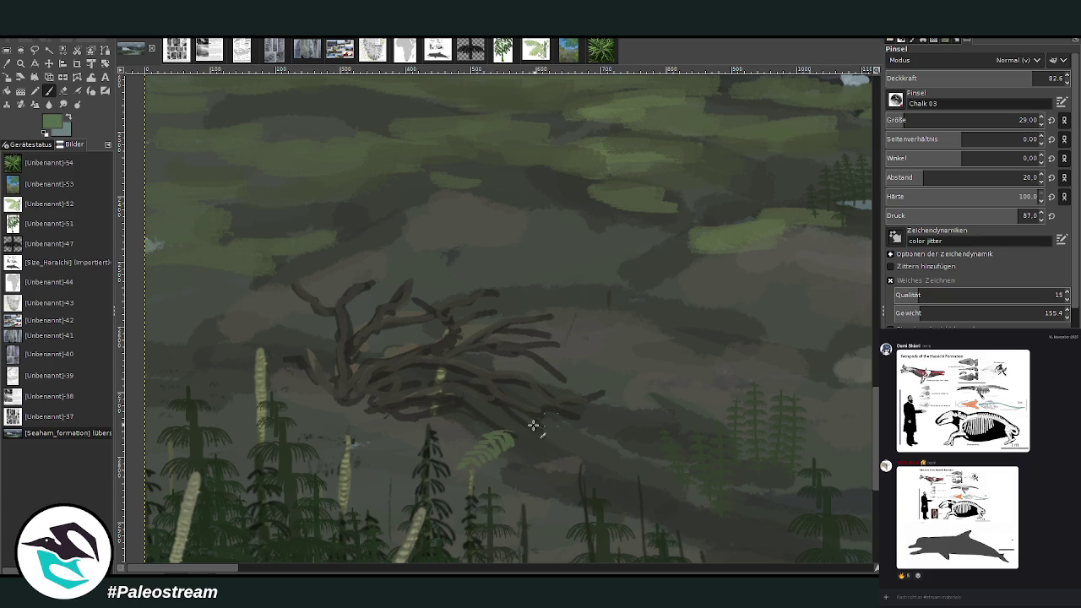
mouse_move(524, 437)
left_mouse_down()
mouse_move(518, 455)
mouse_move(536, 471)
mouse_move(523, 441)
mouse_move(496, 445)
mouse_move(520, 433)
mouse_move(558, 437)
mouse_move(534, 436)
mouse_move(547, 452)
mouse_move(576, 449)
left_mouse_up()
mouse_move(498, 427)
left_mouse_down()
mouse_move(471, 430)
mouse_move(473, 446)
left_mouse_up()
mouse_move(579, 411)
left_mouse_down()
mouse_move(586, 429)
mouse_move(578, 419)
mouse_move(575, 435)
mouse_move(594, 437)
left_mouse_up()
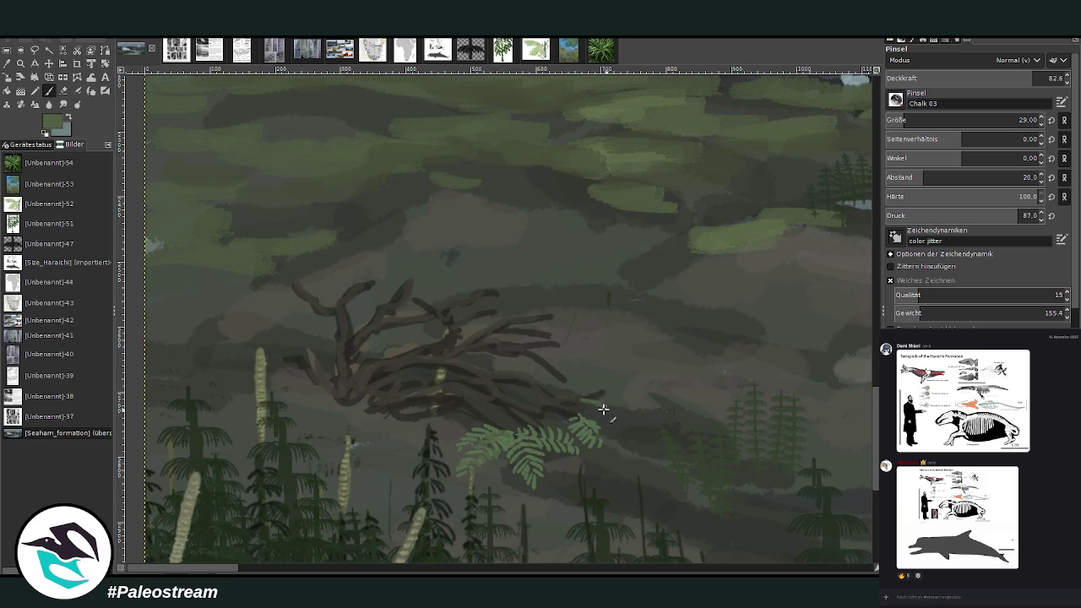
mouse_move(608, 391)
left_mouse_down()
mouse_move(622, 398)
mouse_move(591, 393)
mouse_move(647, 388)
mouse_move(588, 374)
mouse_move(603, 381)
left_mouse_up()
- Add smaller light-green fronds left of the tangle and on the upper branches
mouse_move(299, 299)
left_mouse_down()
mouse_move(297, 319)
mouse_move(287, 281)
mouse_move(256, 307)
mouse_move(284, 291)
mouse_move(258, 276)
mouse_move(309, 270)
left_mouse_up()
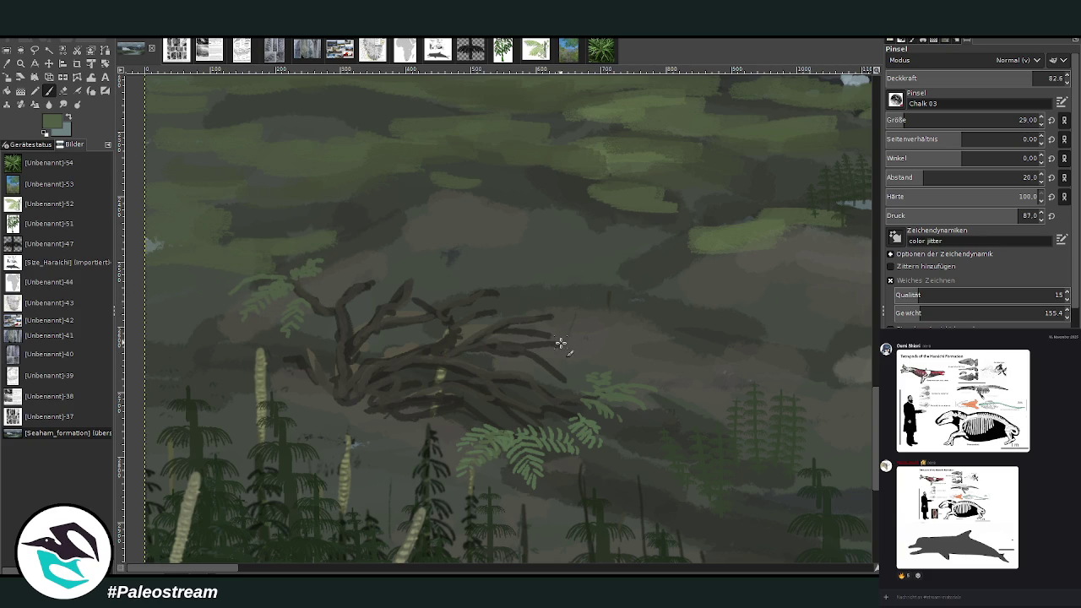
mouse_move(567, 336)
left_mouse_down()
mouse_move(571, 360)
mouse_move(553, 366)
mouse_move(592, 382)
left_mouse_up()
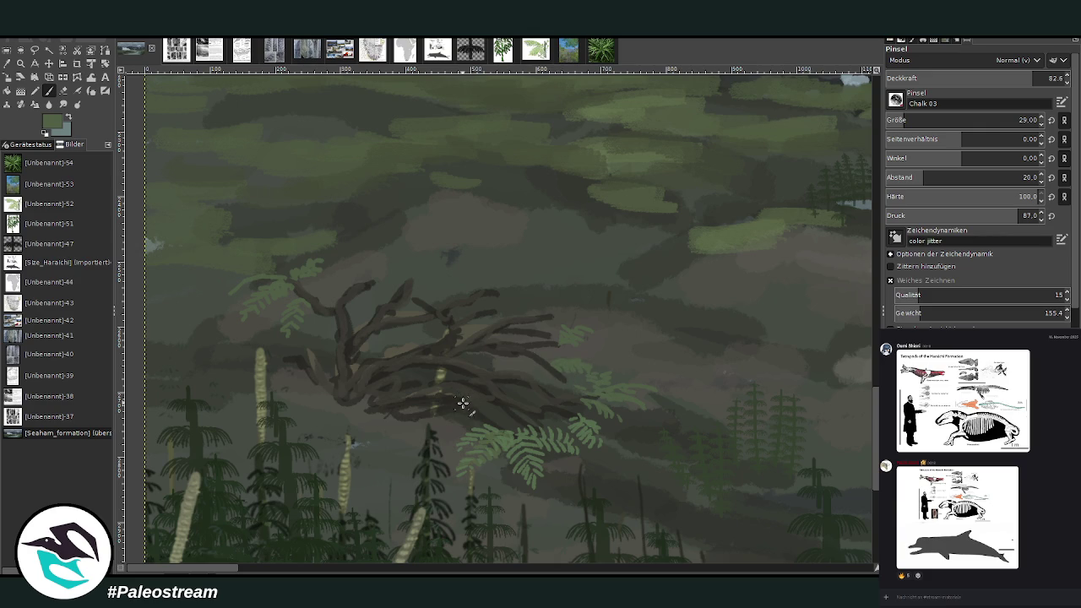
mouse_move(357, 273)
left_mouse_down()
mouse_move(369, 256)
mouse_move(415, 273)
mouse_move(431, 263)
mouse_move(414, 282)
left_mouse_up()
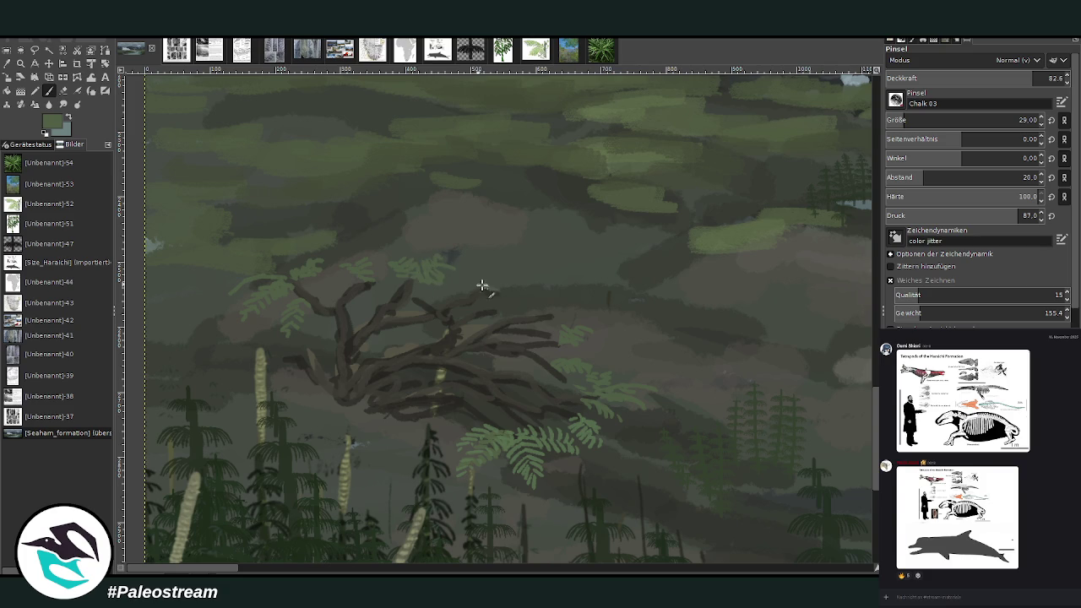
left_click_drag(501, 272, 491, 285)
left_click(534, 49)
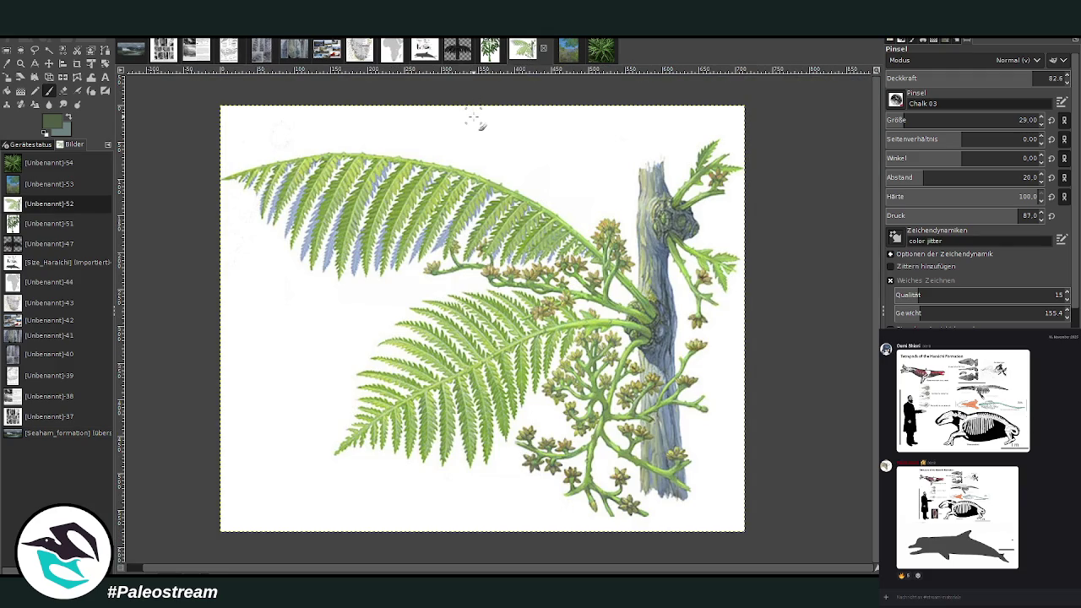
left_click(489, 53)
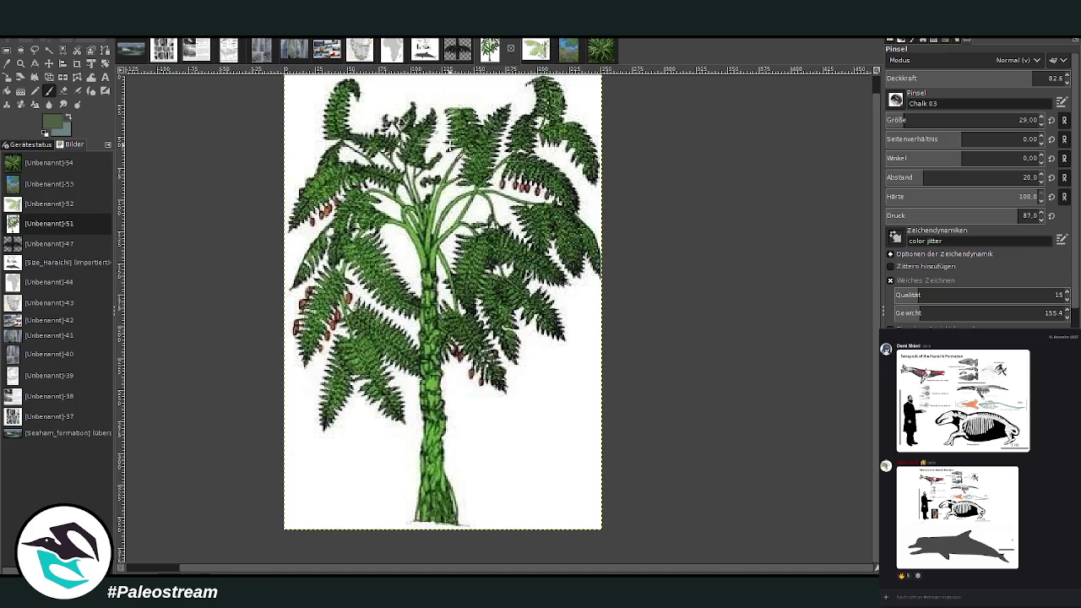
left_click(133, 52)
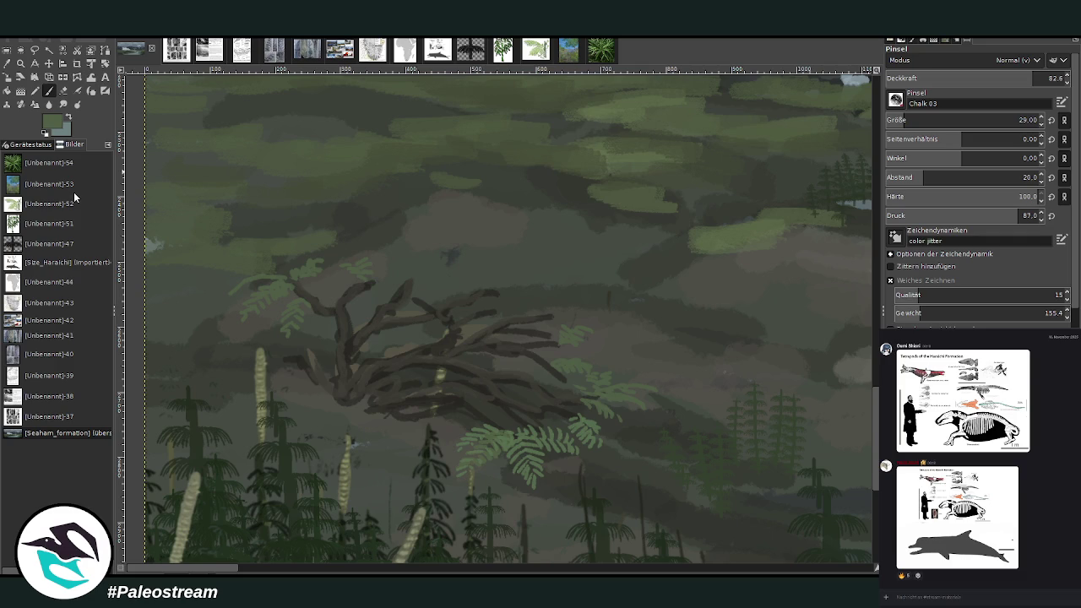
- Undo the light-green ferns and highlight the lower and upper-right branches in light brown
key("ctrl+z")
key("ctrl+z")
key("ctrl+z")
key("ctrl+z")
key("ctrl+z")
key("ctrl+z")
key("ctrl+z")
key("ctrl+z")
key("ctrl+z")
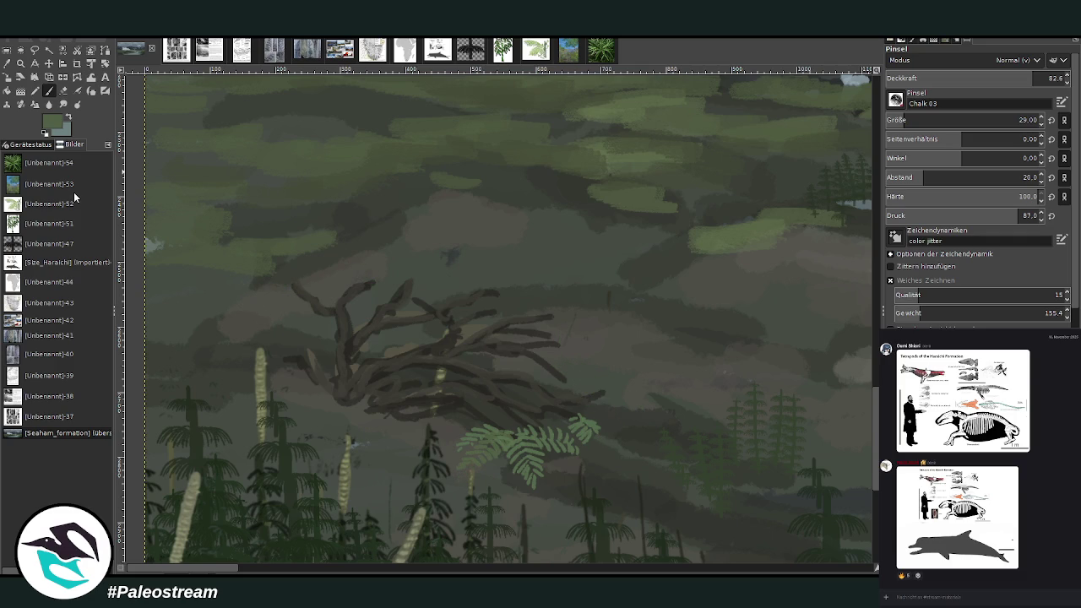
key("ctrl+z")
key("ctrl+z")
key("ctrl+z")
key("ctrl+z")
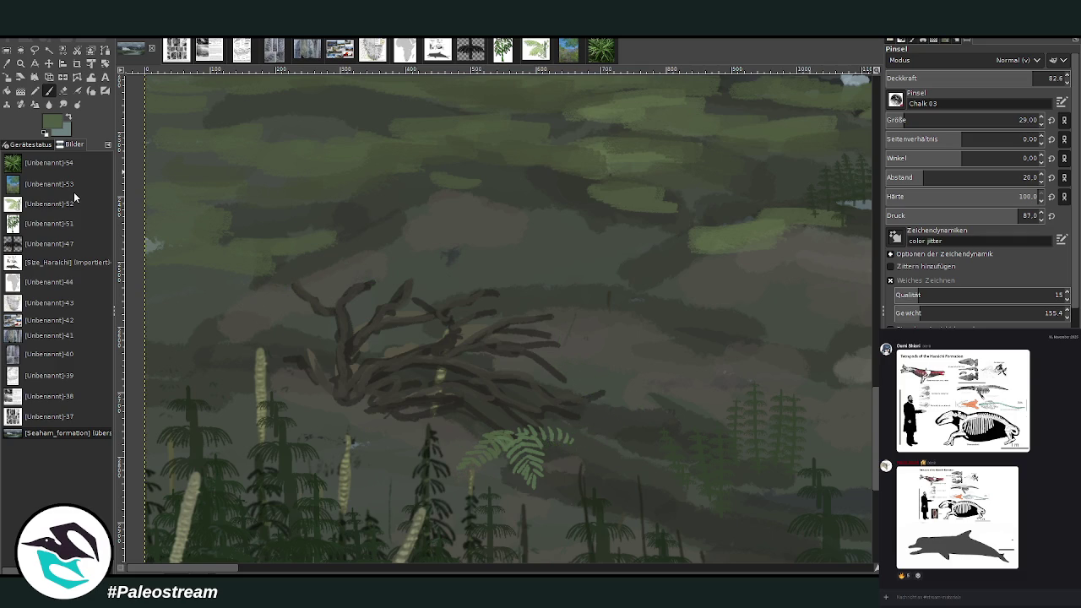
key("ctrl+z")
key("ctrl+z")
key("ctrl+z")
key("ctrl+z")
key("ctrl+z")
key("ctrl+z")
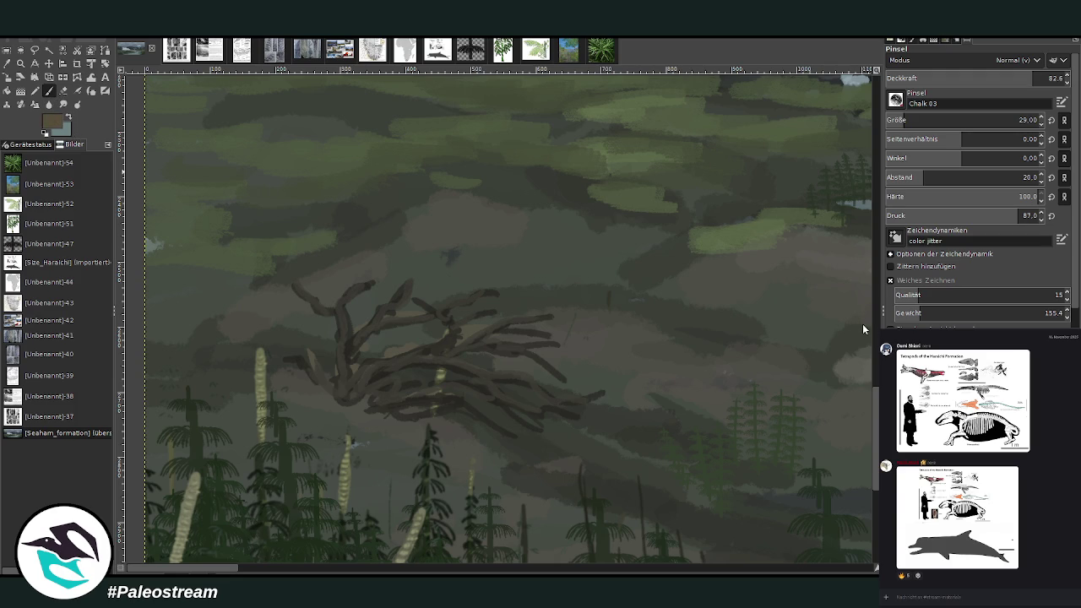
mouse_move(514, 422)
left_mouse_down()
mouse_move(502, 427)
mouse_move(591, 397)
left_mouse_up()
mouse_move(527, 350)
left_mouse_down()
mouse_move(550, 338)
mouse_move(522, 318)
mouse_move(450, 330)
mouse_move(482, 299)
mouse_move(465, 289)
left_mouse_up()
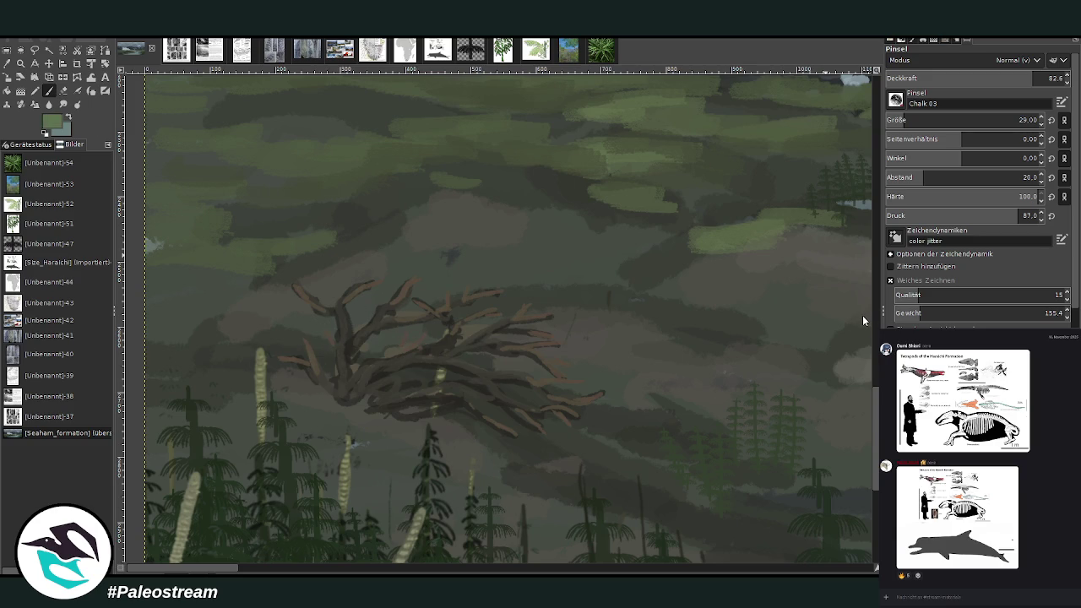
- Set brush size 26 and opacity 87.7, and paint a green fern right of the branches
left_click_drag(916, 118, 901, 114)
left_click(1047, 78)
left_click_drag(601, 386, 625, 380)
mouse_move(615, 379)
left_mouse_down()
mouse_move(653, 377)
mouse_move(610, 392)
mouse_move(610, 434)
mouse_move(588, 422)
left_mouse_up()
- Fill out the right-side green fern and paint fronds over the right branches
mouse_move(579, 374)
left_mouse_down()
mouse_move(600, 379)
mouse_move(582, 385)
mouse_move(609, 384)
left_mouse_up()
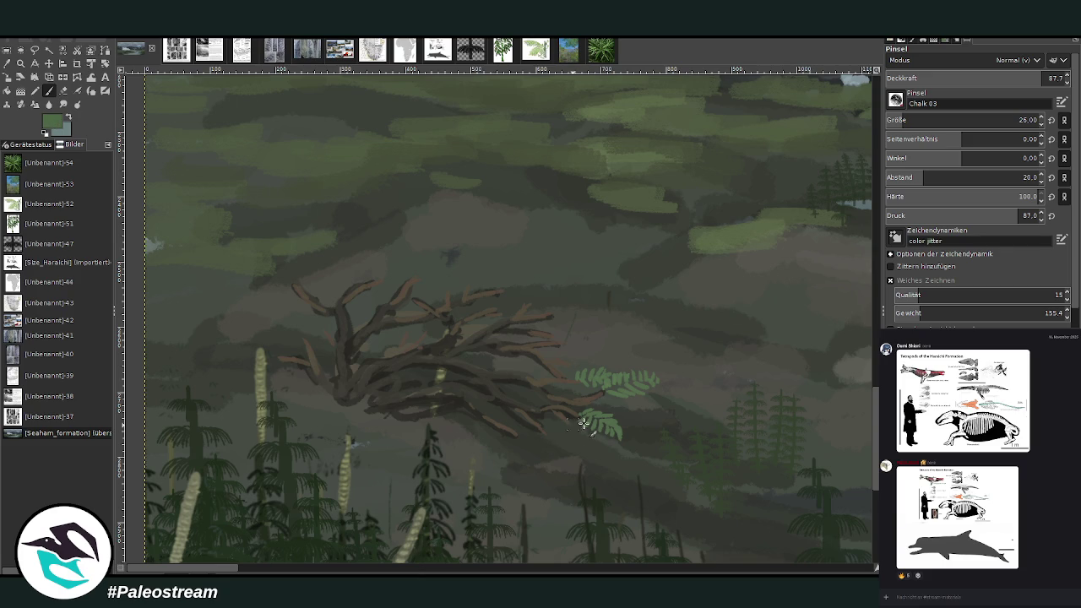
left_click_drag(574, 430, 604, 401)
left_click_drag(571, 338, 584, 354)
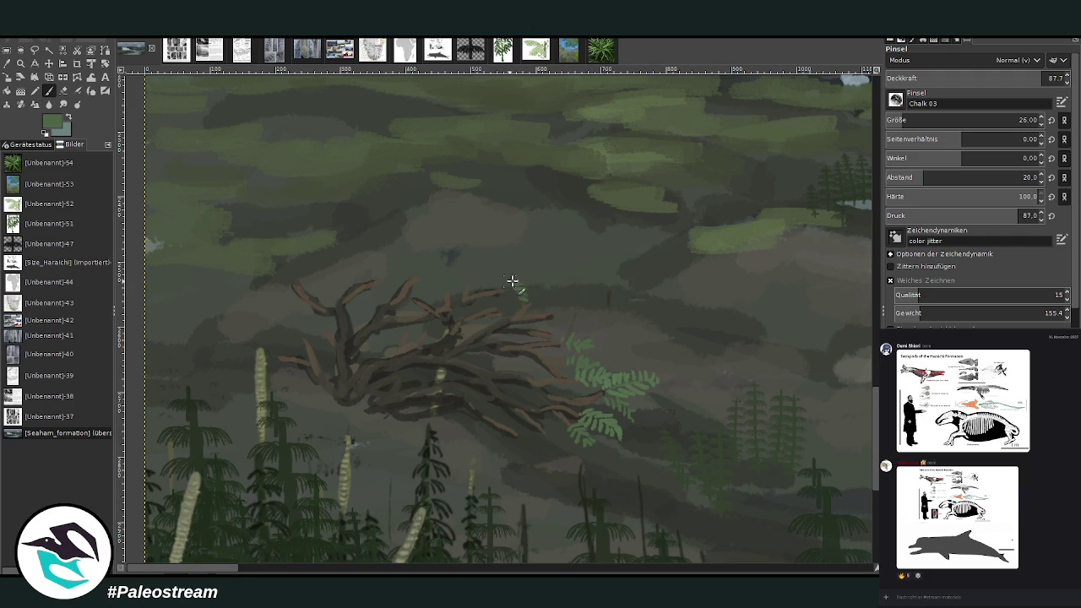
mouse_move(529, 294)
left_mouse_down()
mouse_move(553, 313)
mouse_move(567, 304)
mouse_move(598, 316)
left_mouse_up()
mouse_move(507, 279)
left_mouse_down()
mouse_move(476, 309)
mouse_move(459, 309)
mouse_move(482, 295)
mouse_move(500, 301)
mouse_move(473, 309)
left_mouse_up()
mouse_move(545, 332)
left_mouse_down()
mouse_move(562, 313)
mouse_move(599, 331)
mouse_move(569, 330)
left_mouse_up()
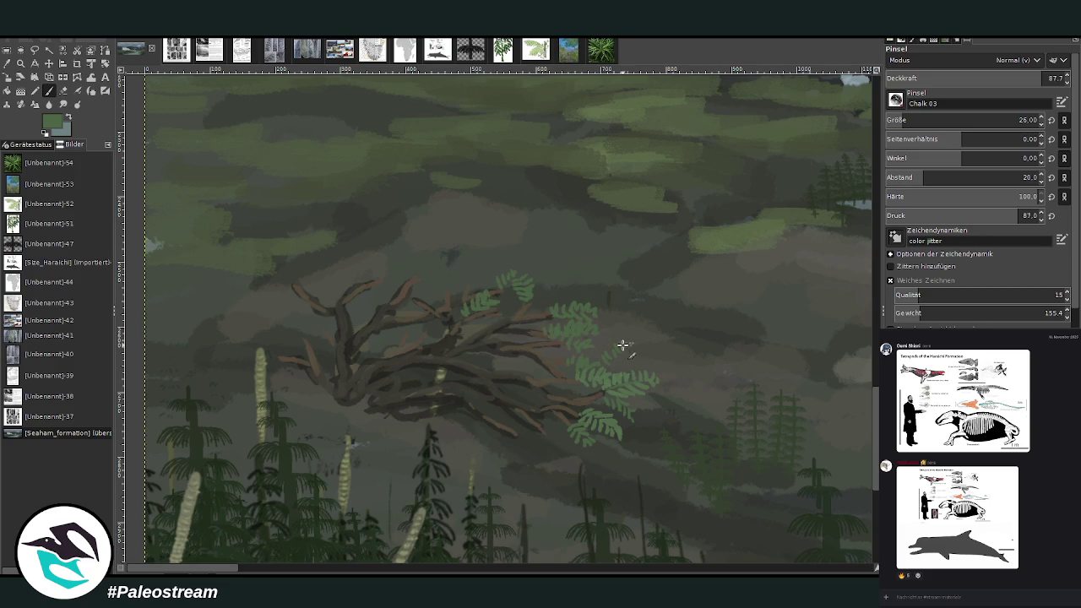
- Paint green fern fronds over the left and central branches
mouse_move(410, 271)
left_mouse_down()
mouse_move(398, 258)
mouse_move(411, 258)
mouse_move(415, 278)
mouse_move(369, 261)
mouse_move(382, 270)
left_mouse_up()
mouse_move(268, 280)
left_mouse_down()
mouse_move(289, 258)
mouse_move(275, 319)
mouse_move(306, 314)
left_mouse_up()
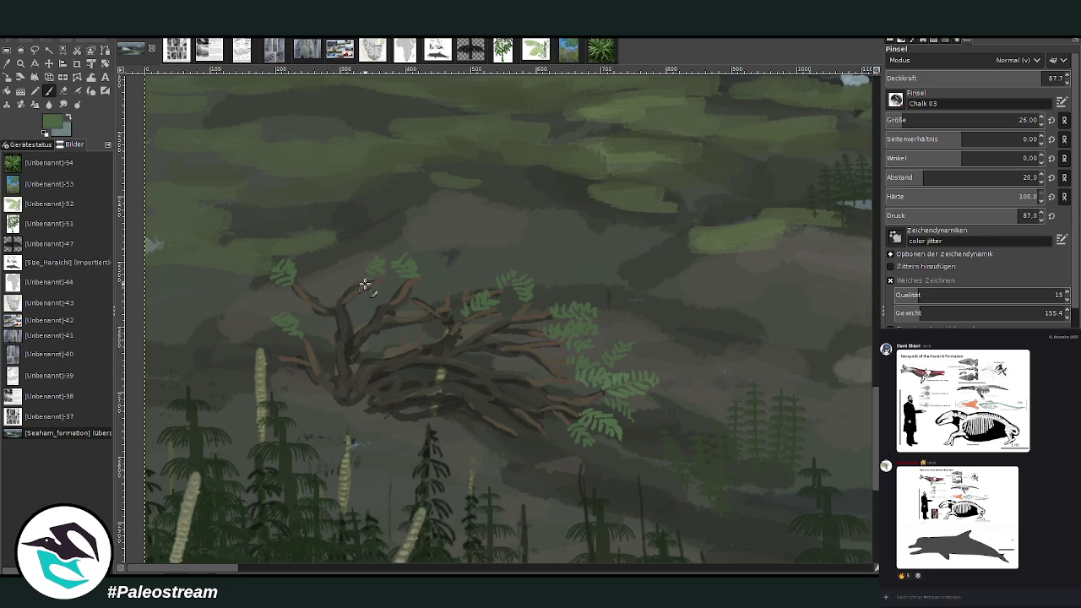
mouse_move(374, 307)
left_mouse_down()
mouse_move(358, 301)
mouse_move(341, 317)
mouse_move(362, 309)
left_mouse_up()
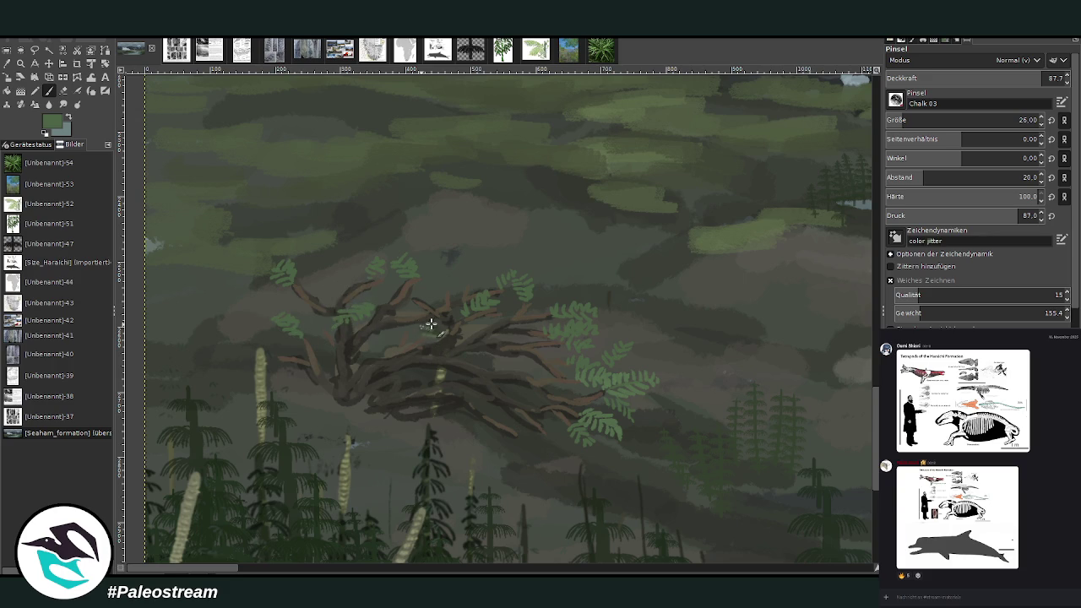
mouse_move(447, 293)
left_mouse_down()
mouse_move(430, 282)
mouse_move(444, 273)
mouse_move(466, 282)
mouse_move(468, 266)
mouse_move(527, 282)
left_mouse_up()
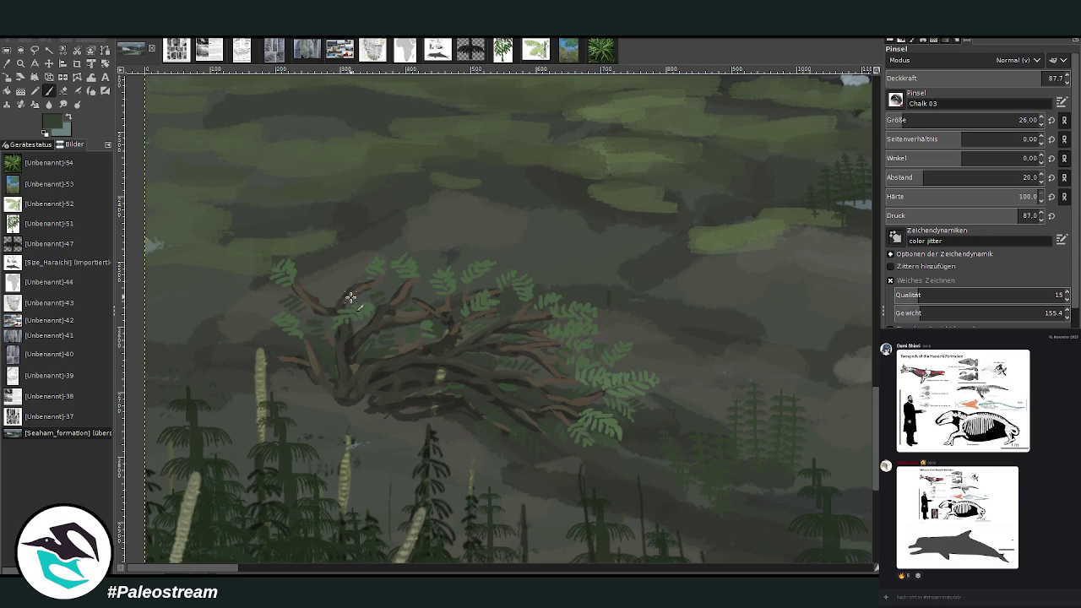
- Restore medium green, add fern leaves on the upper branches, and reframe the view on the tangle
left_click(65, 120)
key("x")
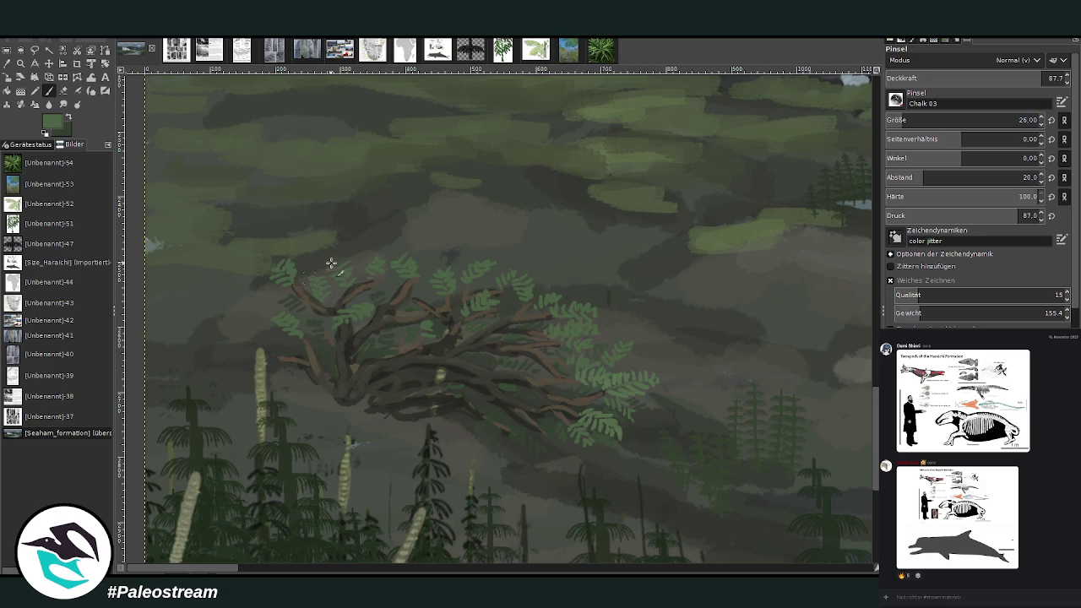
left_click_drag(423, 297, 429, 291)
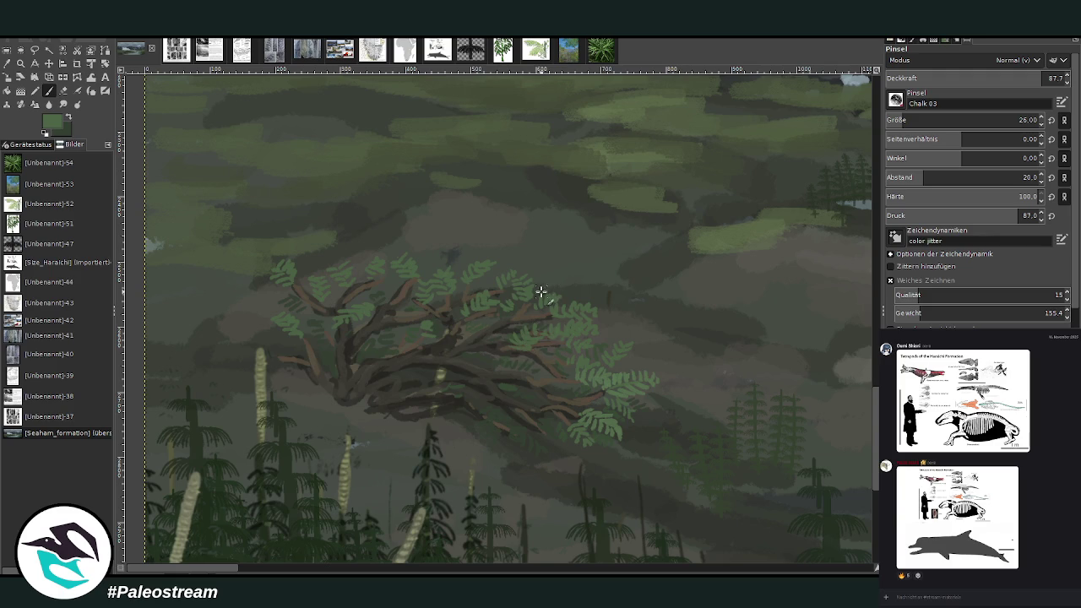
scroll(451, 262, "down", 2)
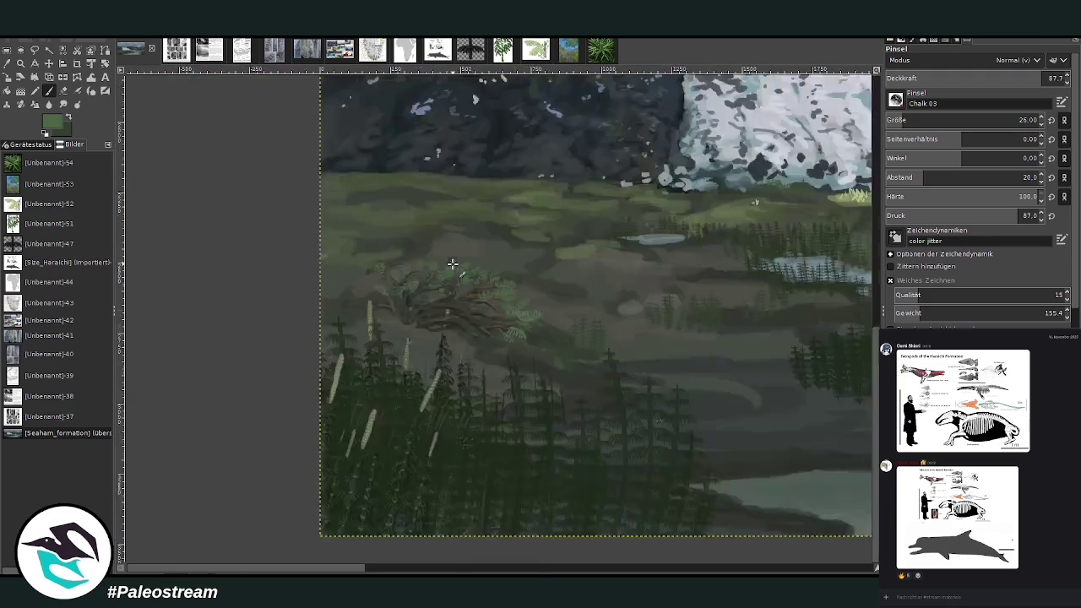
scroll(451, 263, "down", 1)
key("z")
left_click_drag(397, 212, 549, 366)
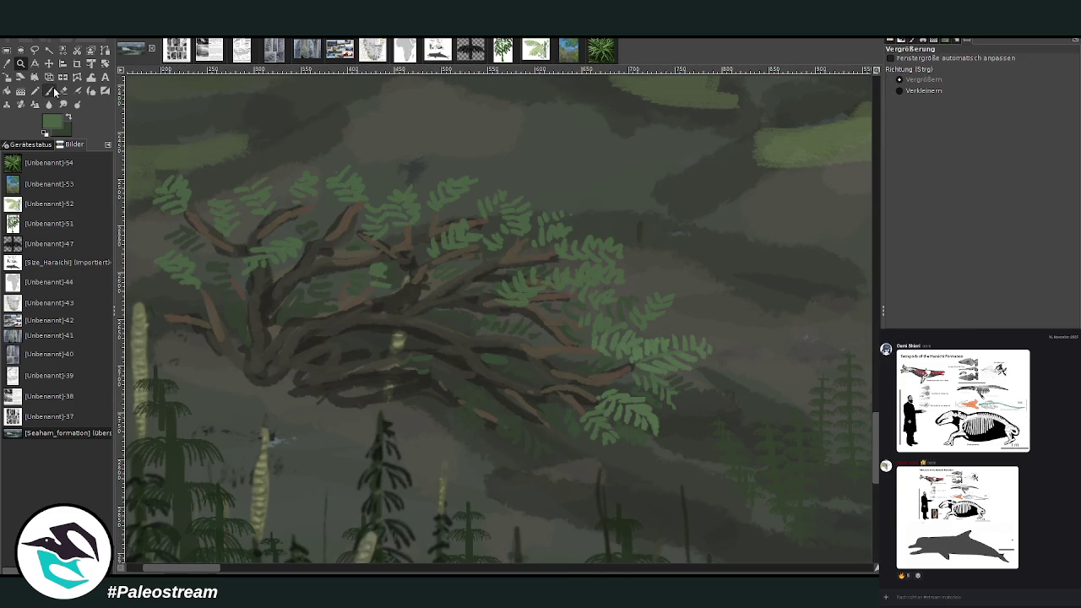
- Dab lighter green highlights onto the fern leaves across the tangle, including the leftmost leaf
key("p")
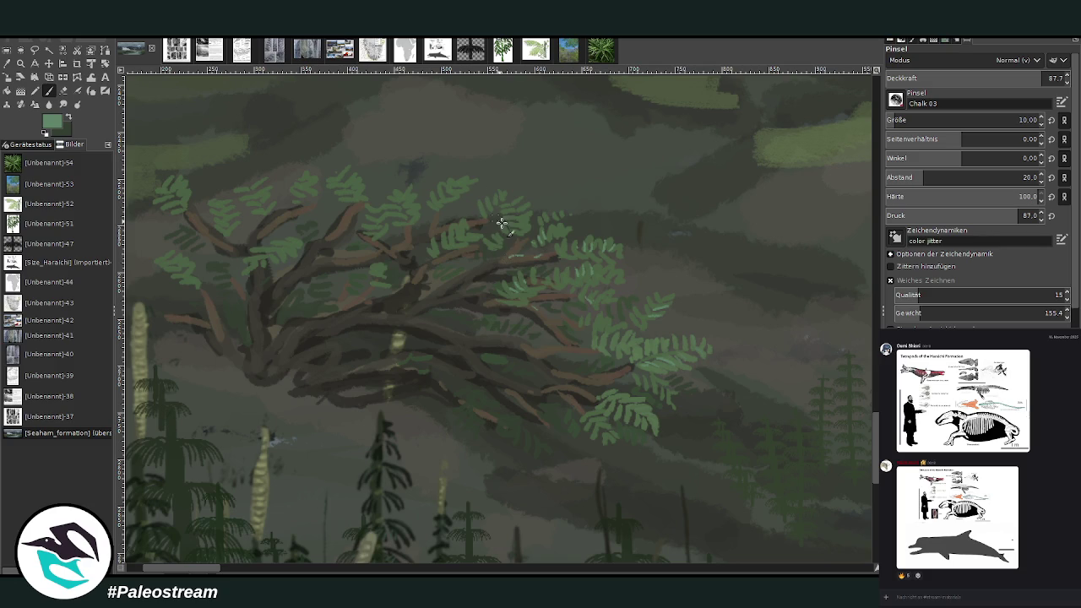
left_click_drag(502, 205, 512, 203)
mouse_move(377, 213)
left_mouse_down()
mouse_move(401, 202)
mouse_move(341, 190)
left_mouse_up()
left_click_drag(262, 211, 258, 201)
left_click_drag(270, 247, 266, 240)
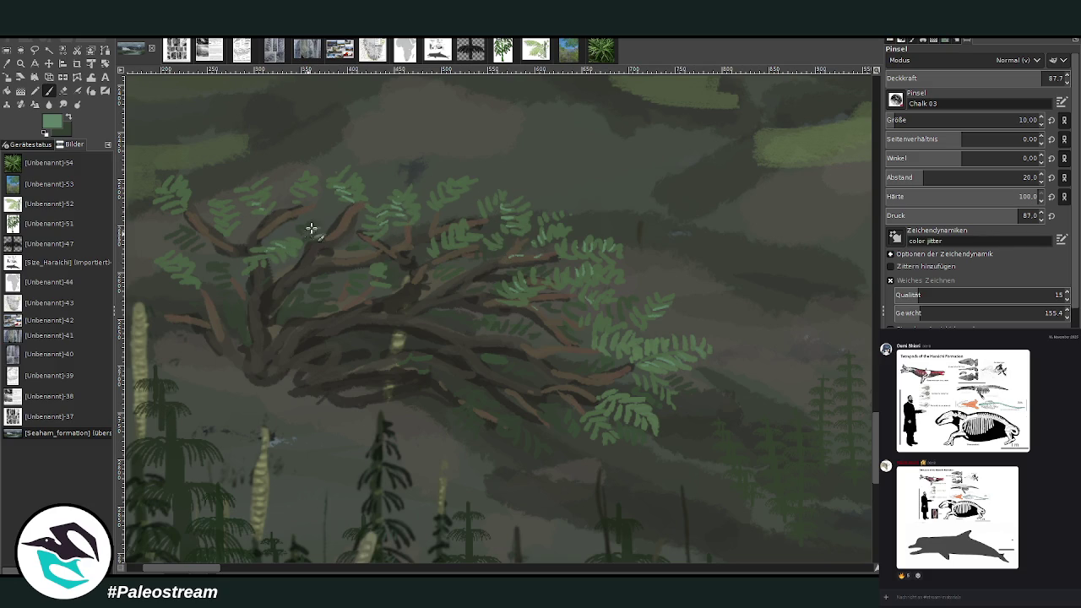
left_click_drag(444, 201, 456, 189)
left_click_drag(179, 196, 168, 207)
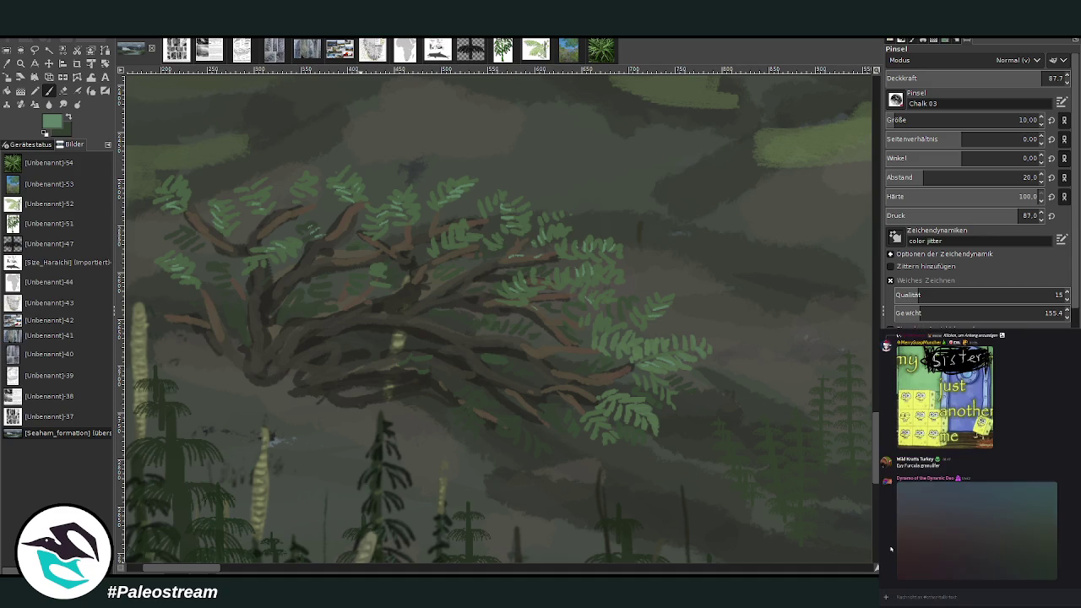
- View a chat image, send two pasted links in the chat, then lower brush opacity to 72.9
left_click(917, 544)
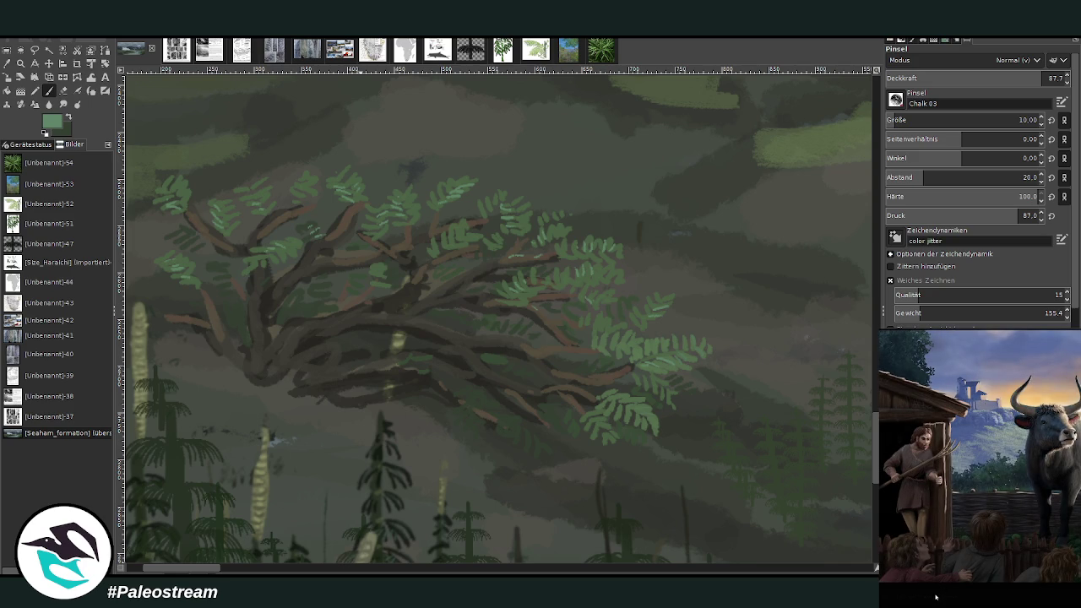
left_click(935, 597)
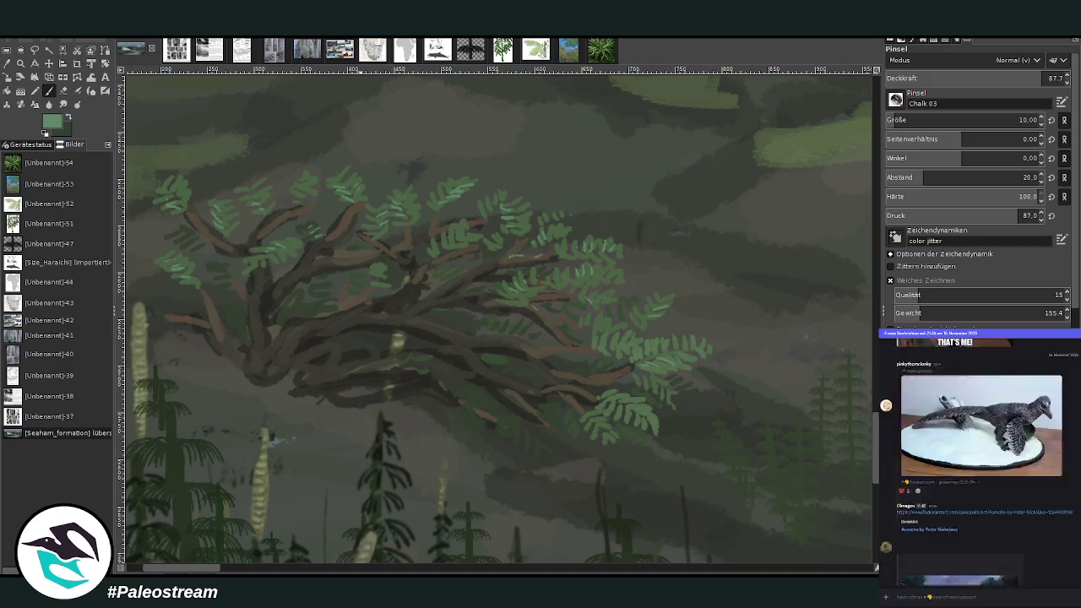
key("ctrl+v")
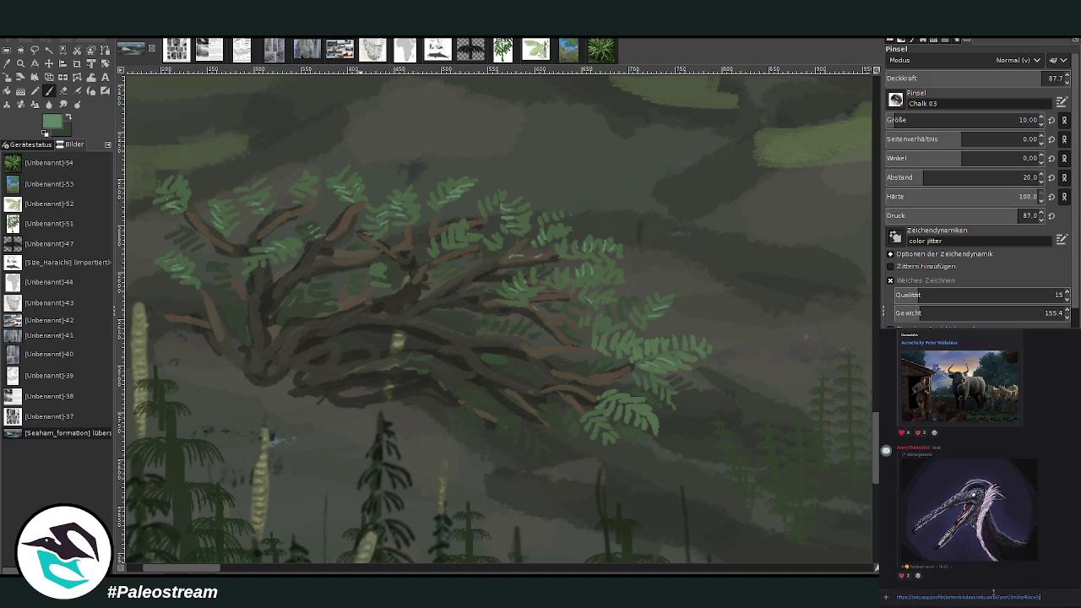
key("Return")
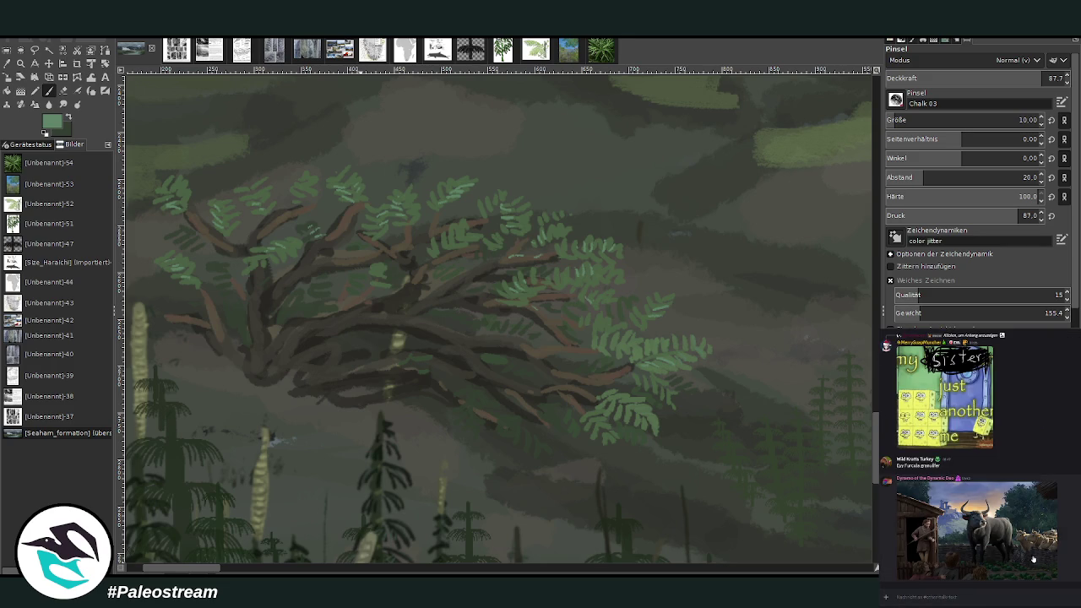
left_click(972, 594)
key("ctrl+v")
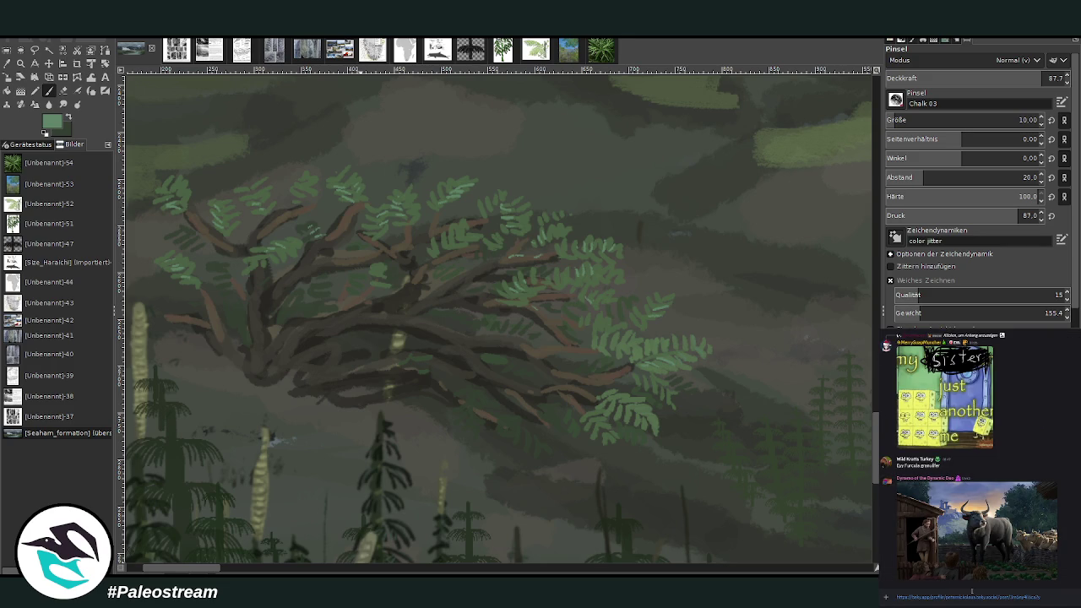
key("Return")
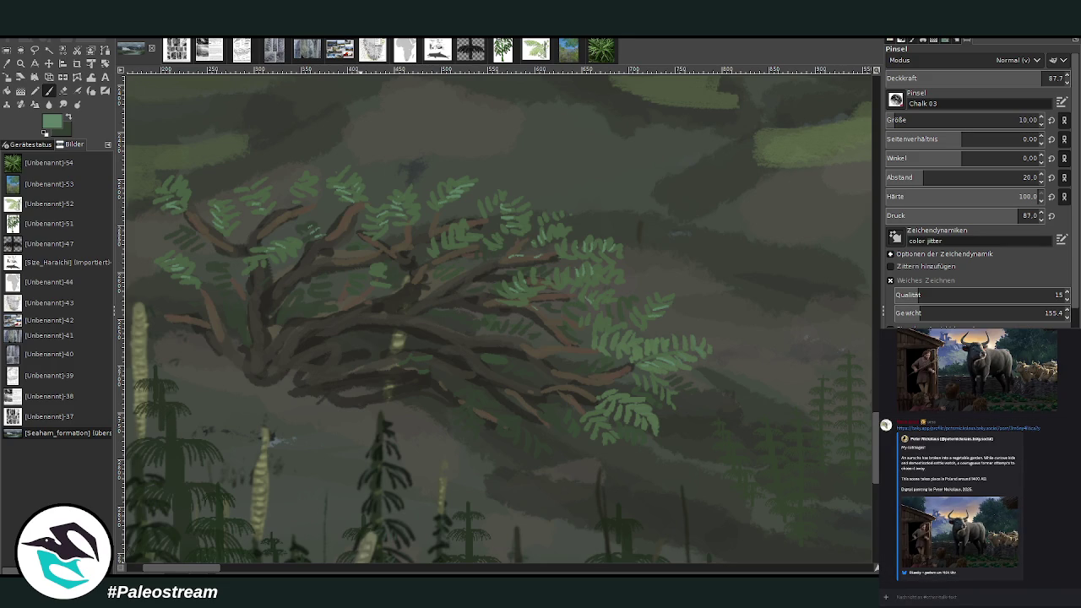
scroll(935, 544, "up", 5)
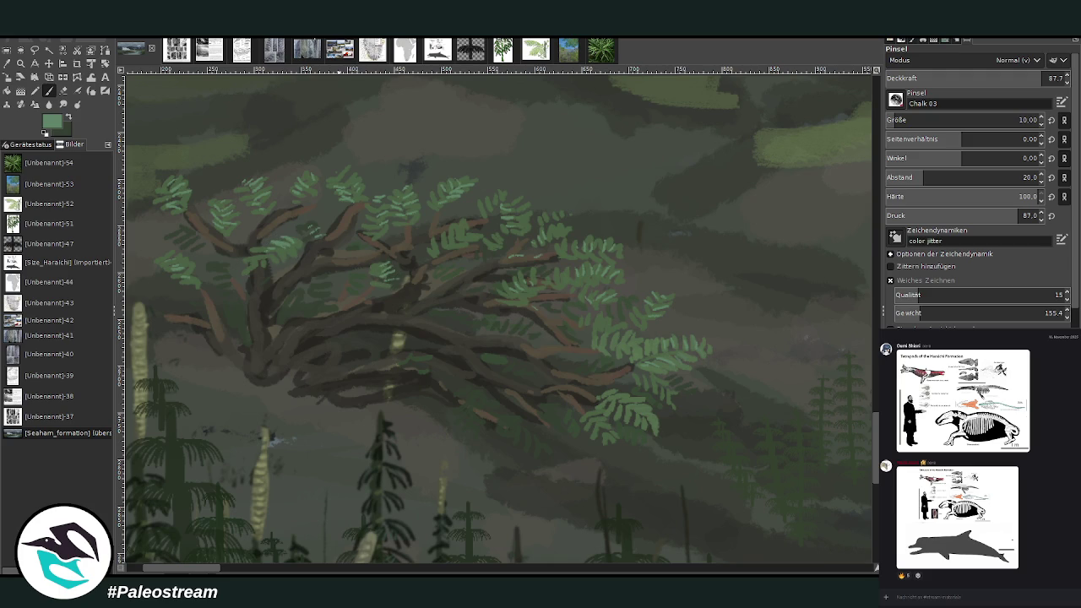
left_click(1003, 79)
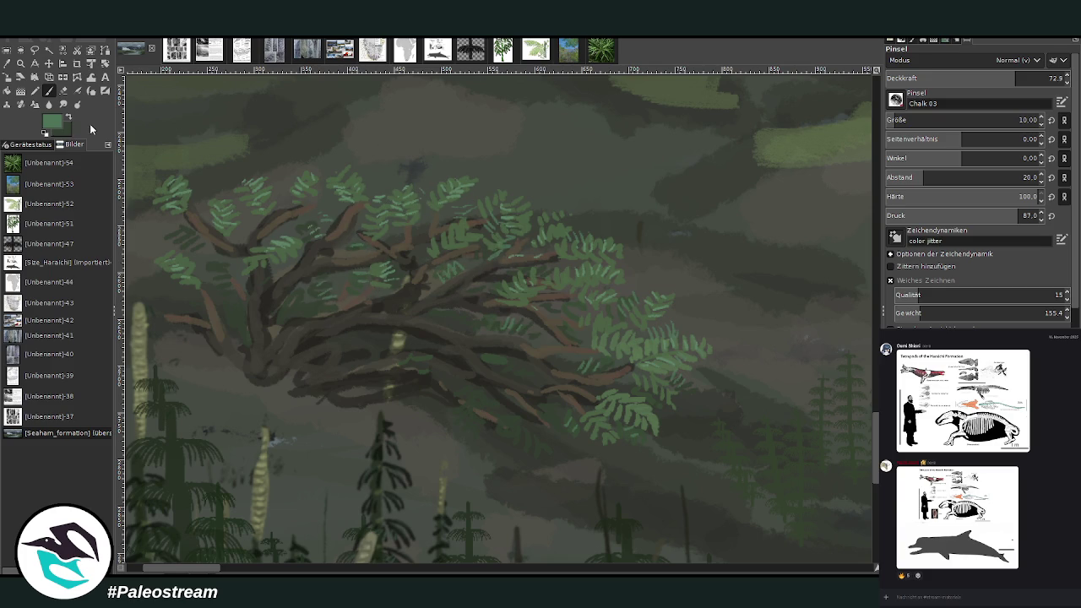
- Pick a darker green, view the whole valley, then zoom in on the tangle and select its layer
left_click(868, 326, "ctrl")
scroll(166, 257, "down", 3)
scroll(167, 258, "down", 2)
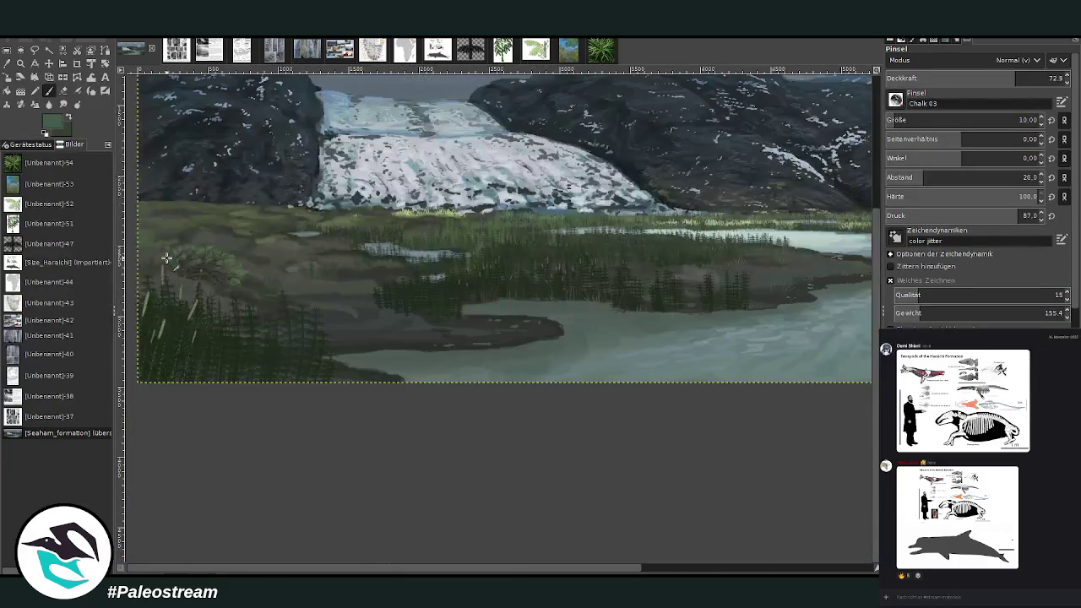
key("z")
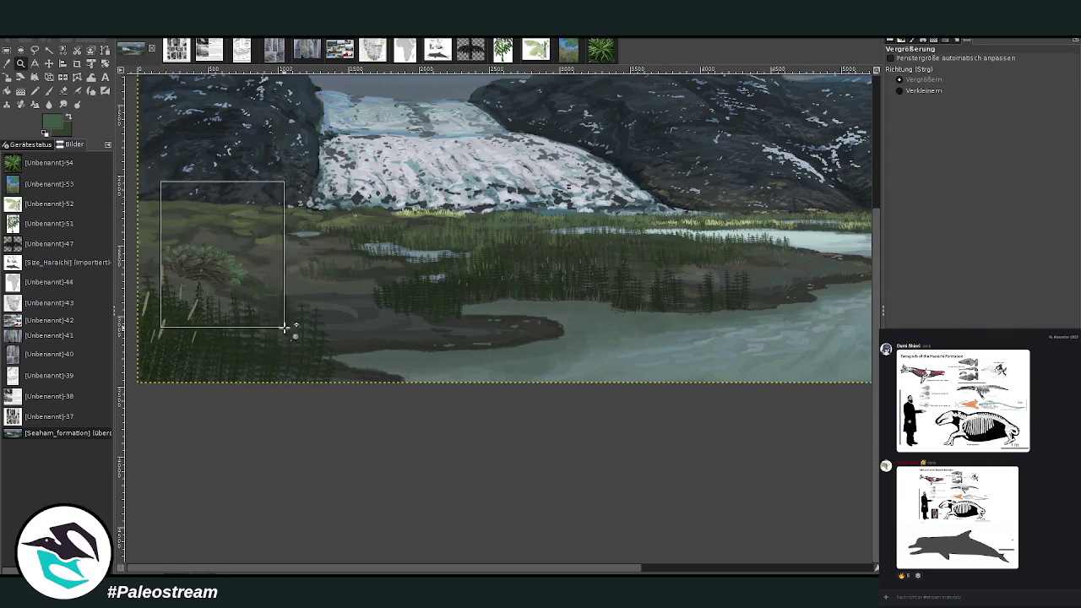
left_click_drag(161, 181, 258, 284)
left_click_drag(290, 166, 591, 453)
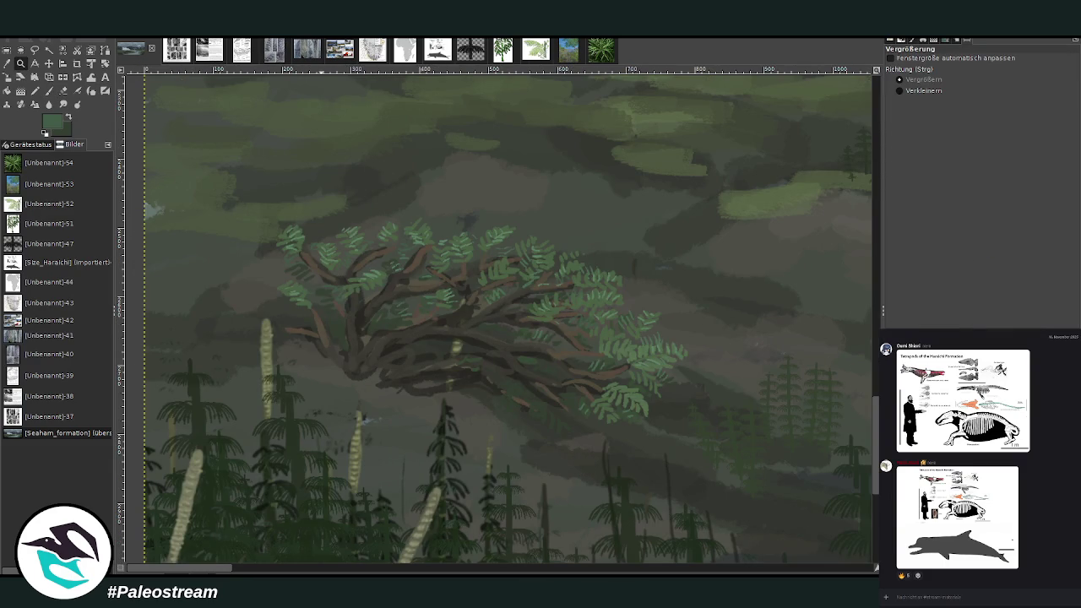
key("Page_Up")
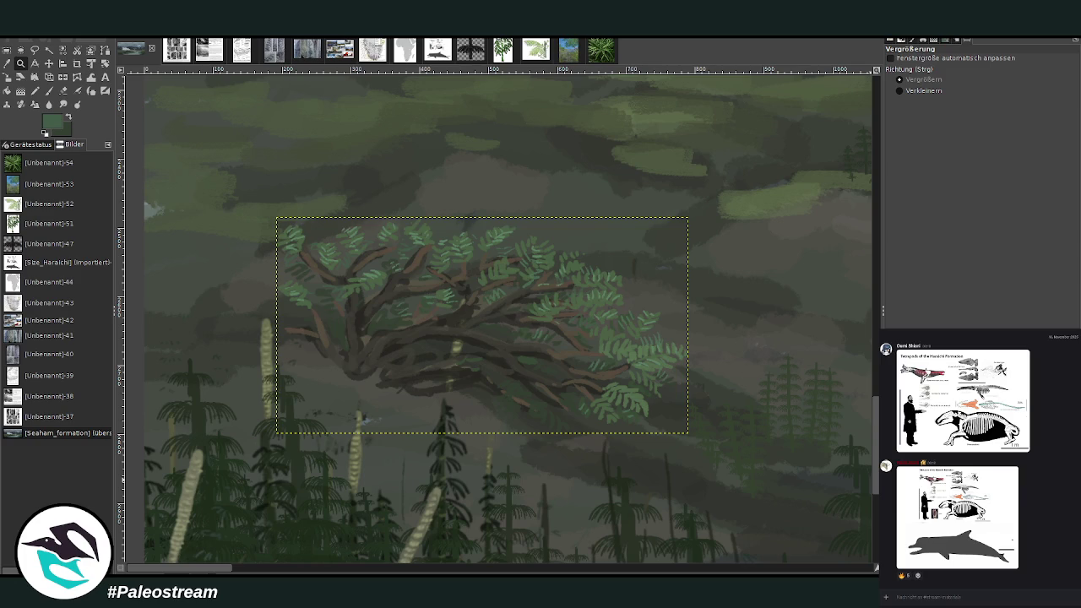
- Sample brown and grey-green tones and set the Chalk 03 brush to size 20, opacity 87.4
key("o")
left_click(423, 390)
left_click(847, 344)
left_click(809, 304)
key("p")
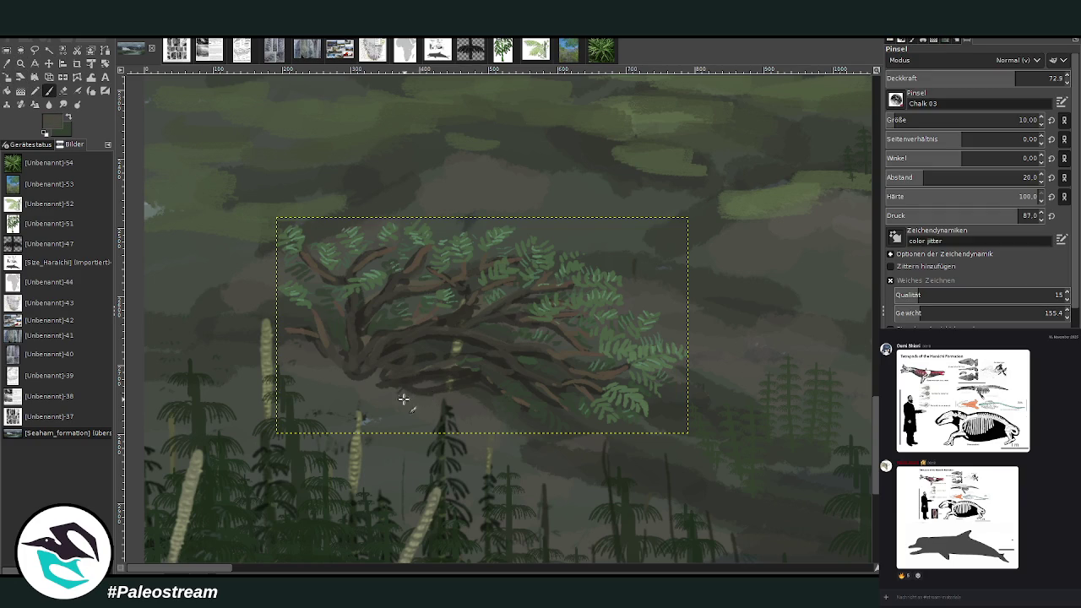
left_click(985, 77)
left_click(902, 121)
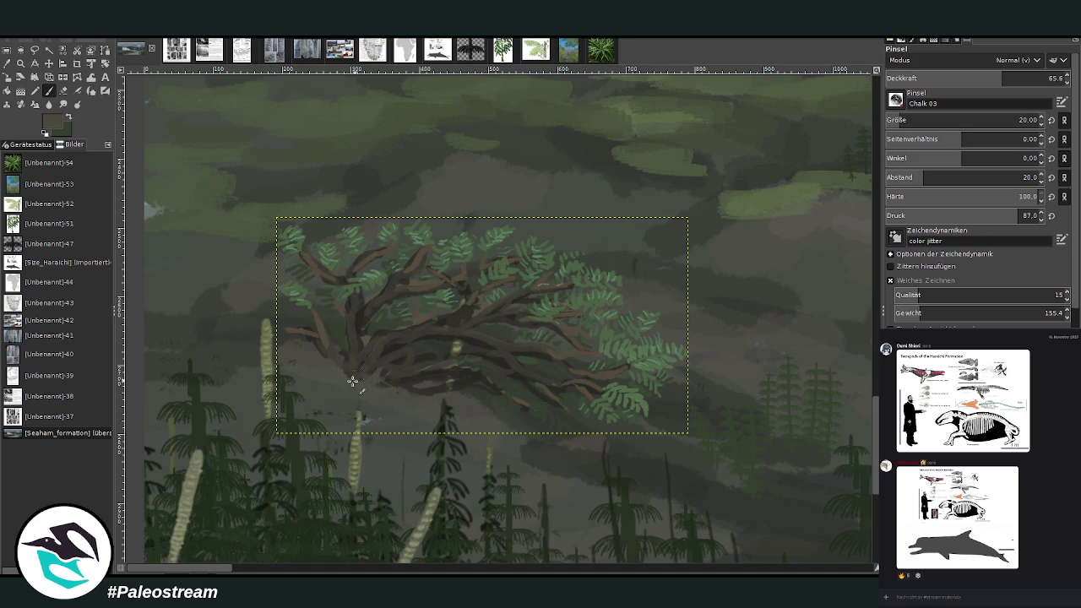
left_click(841, 305, "ctrl")
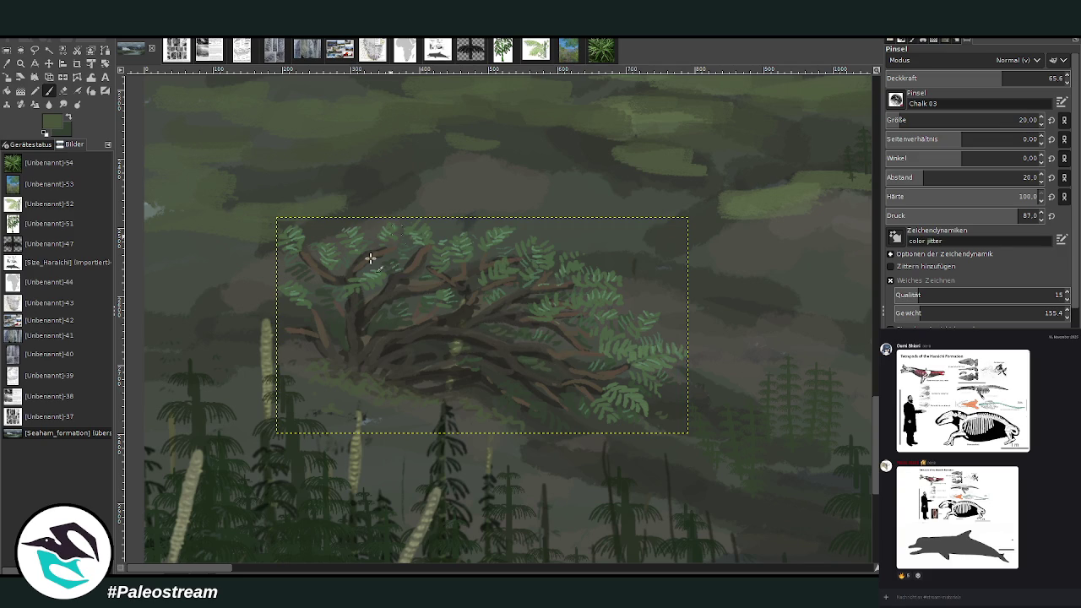
- Sample fern greens and paint two leaflets at the tangle's right end and right of centre
left_click(7, 64)
left_click(625, 346)
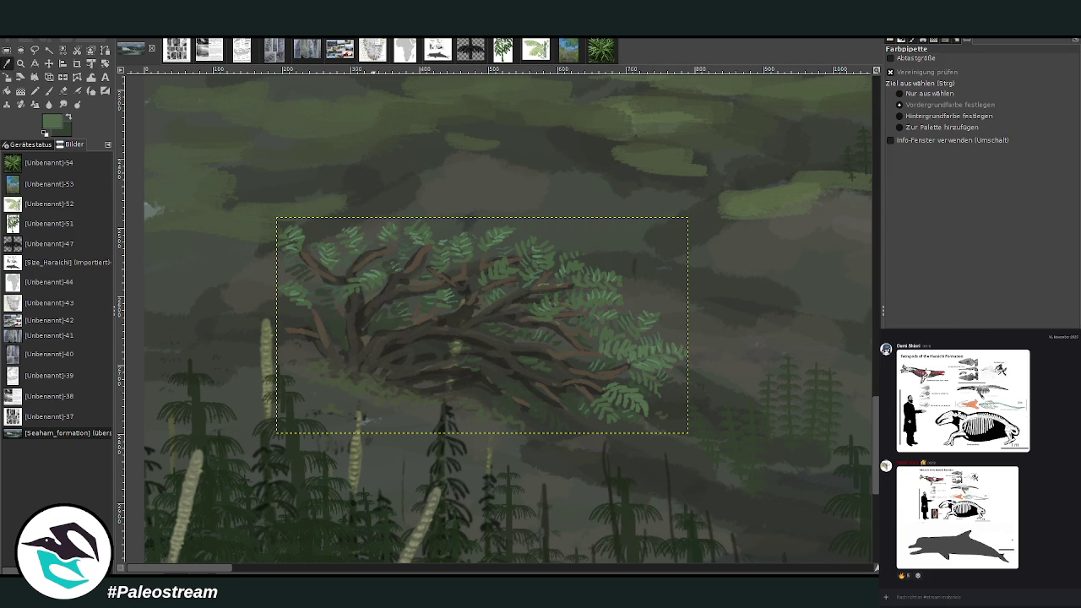
key("p")
left_click(863, 331, "ctrl")
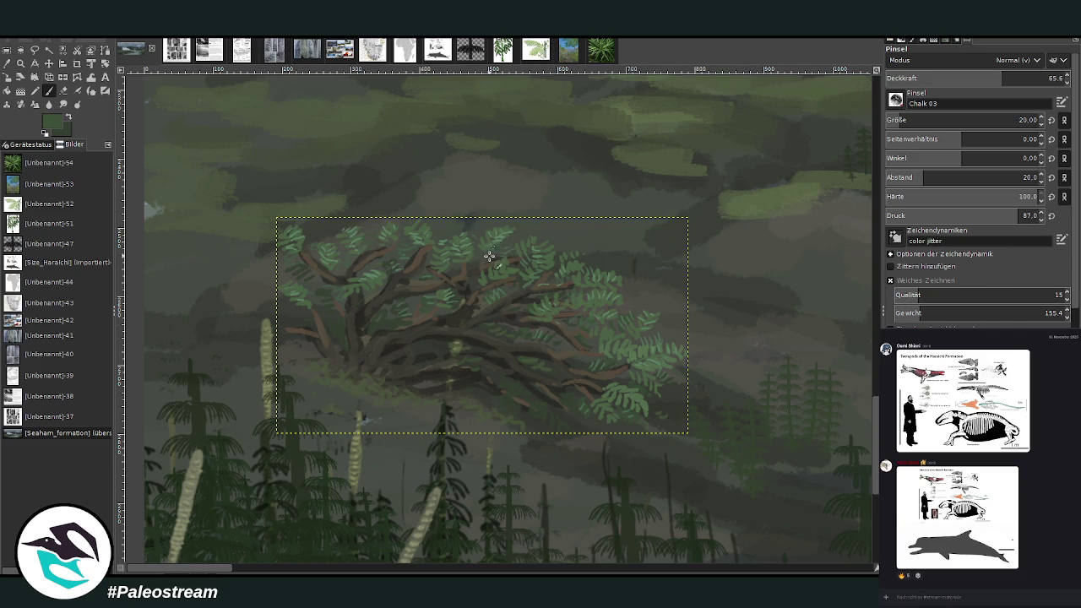
left_click(7, 64)
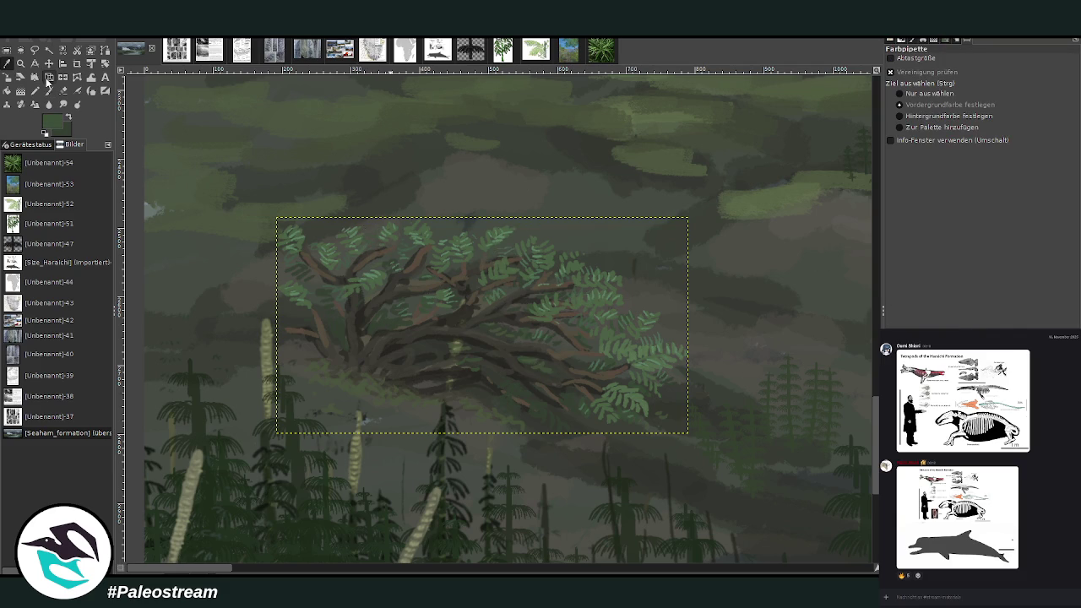
left_click(48, 91)
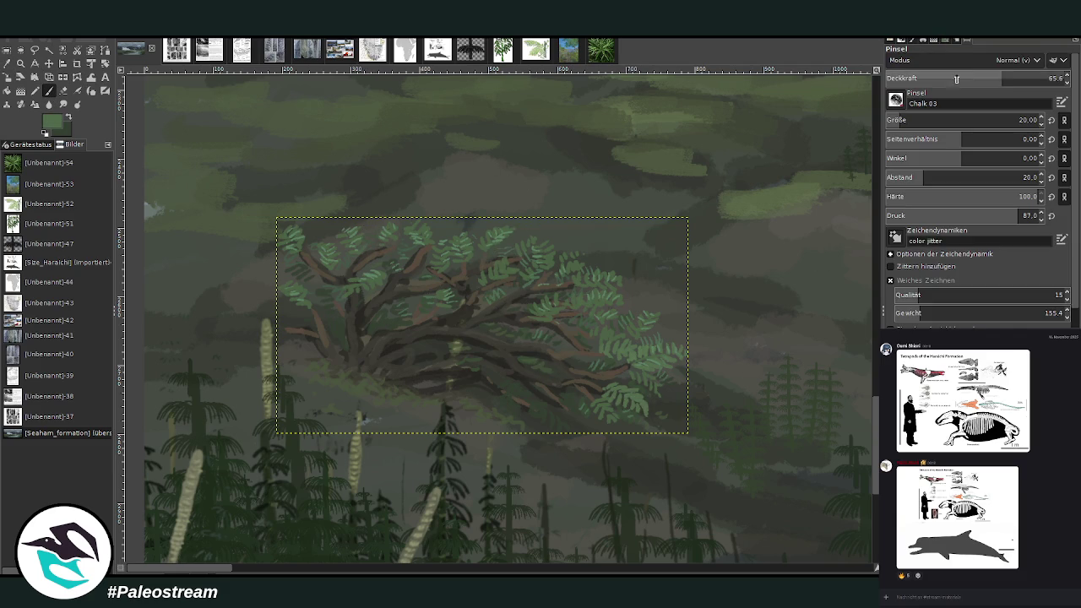
mouse_move(537, 341)
left_mouse_down()
mouse_move(526, 364)
mouse_move(546, 372)
left_mouse_up()
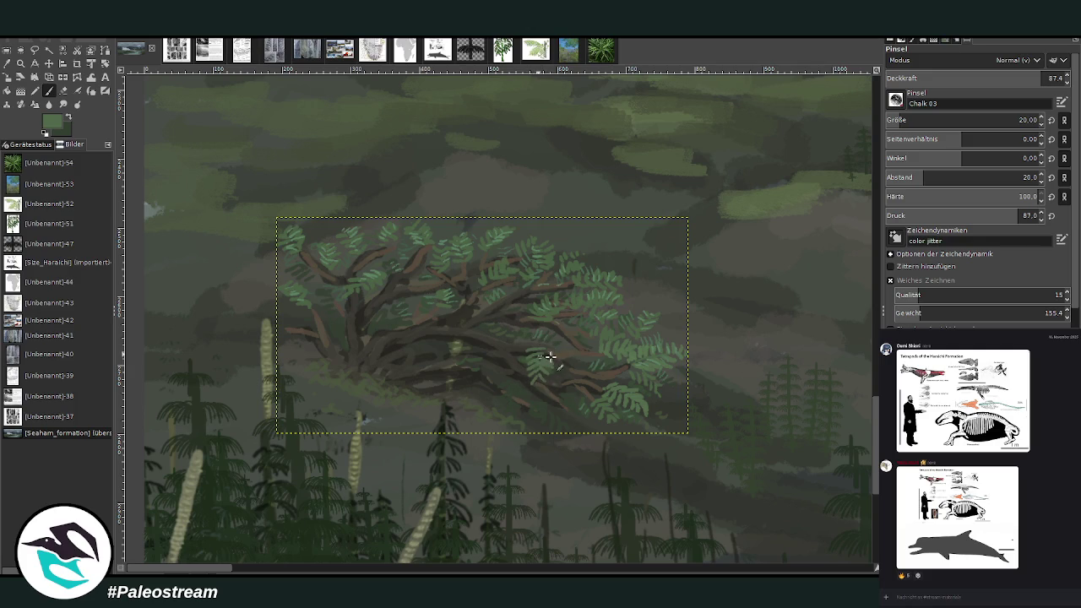
mouse_move(452, 292)
left_mouse_down()
mouse_move(451, 311)
mouse_move(470, 297)
left_mouse_up()
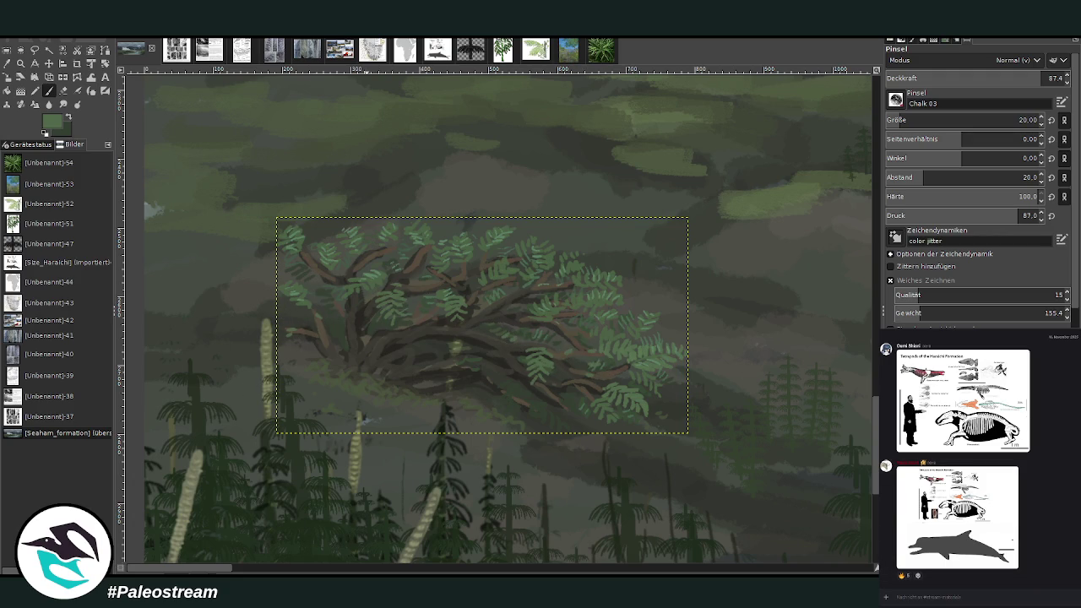
- Enlarge the bison painting in the chat twice for reference, then close it
left_click(890, 545)
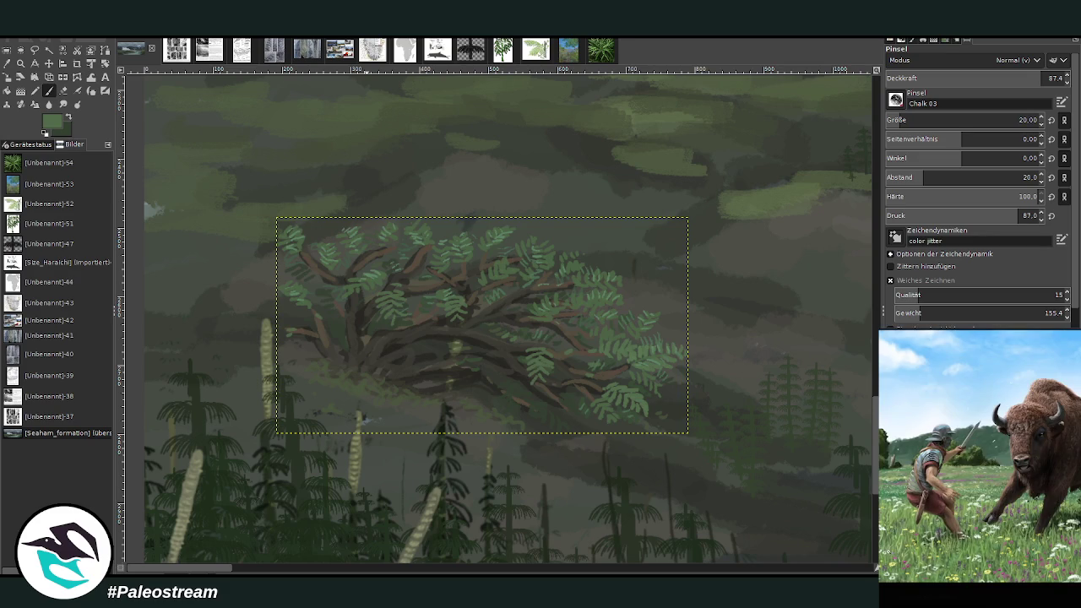
left_click(932, 594)
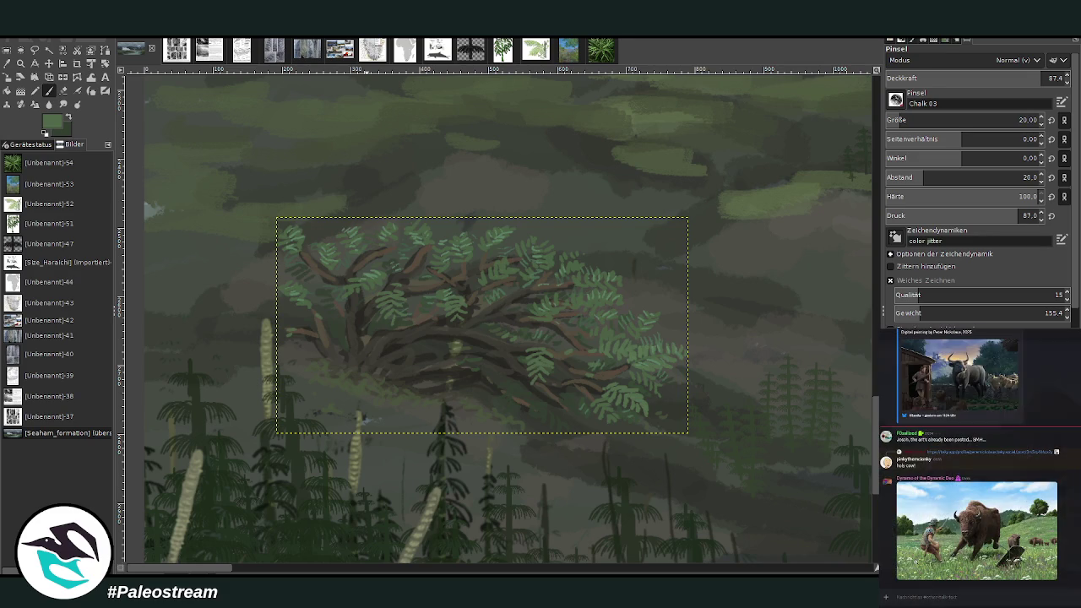
left_click(896, 544)
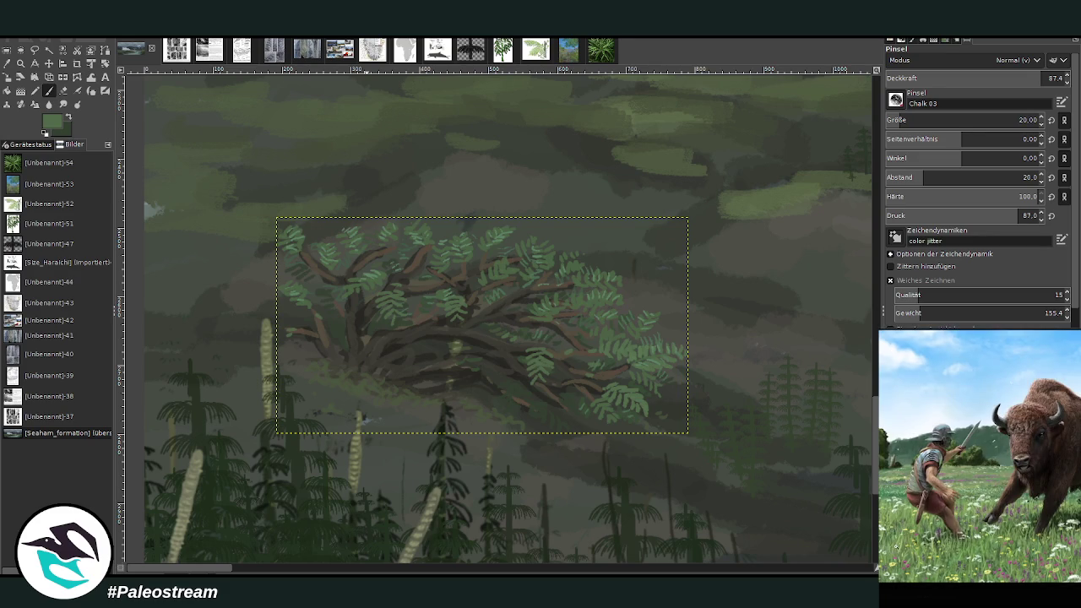
left_click(942, 596)
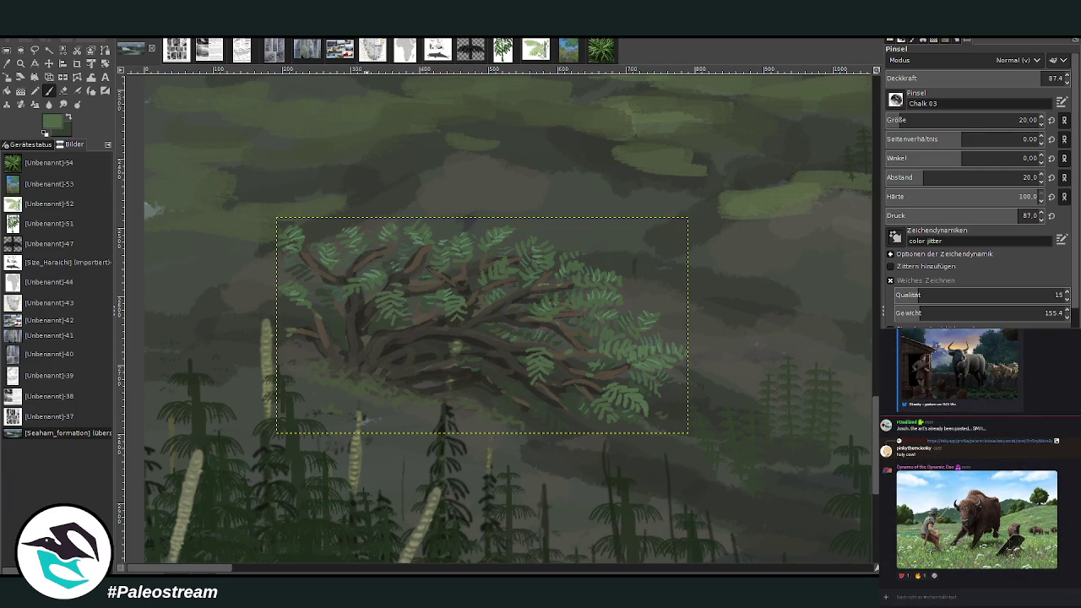
scroll(917, 589, "down", 5)
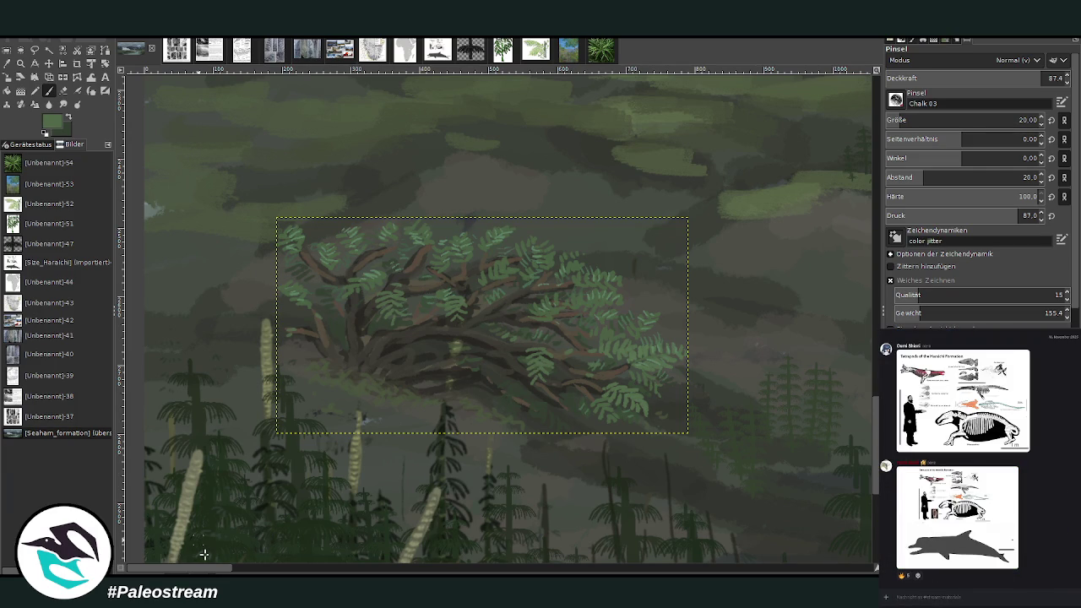
- Sample a light brown from the branches and set the brush to size 17, opacity 38.2
key("o")
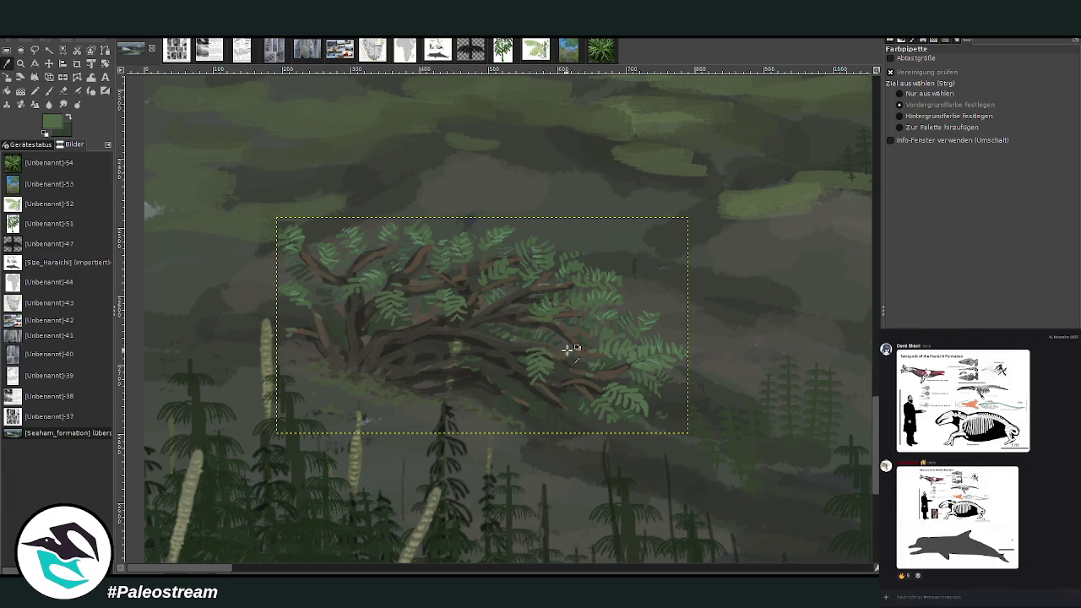
left_click(613, 376)
left_click(862, 322)
left_click(859, 319)
key("p")
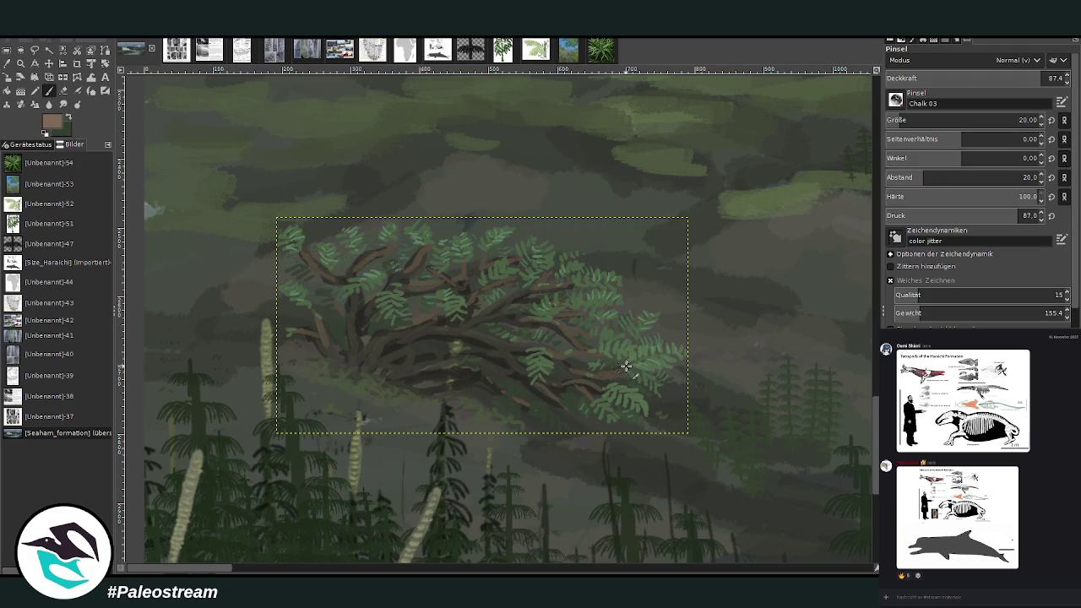
left_click(993, 77)
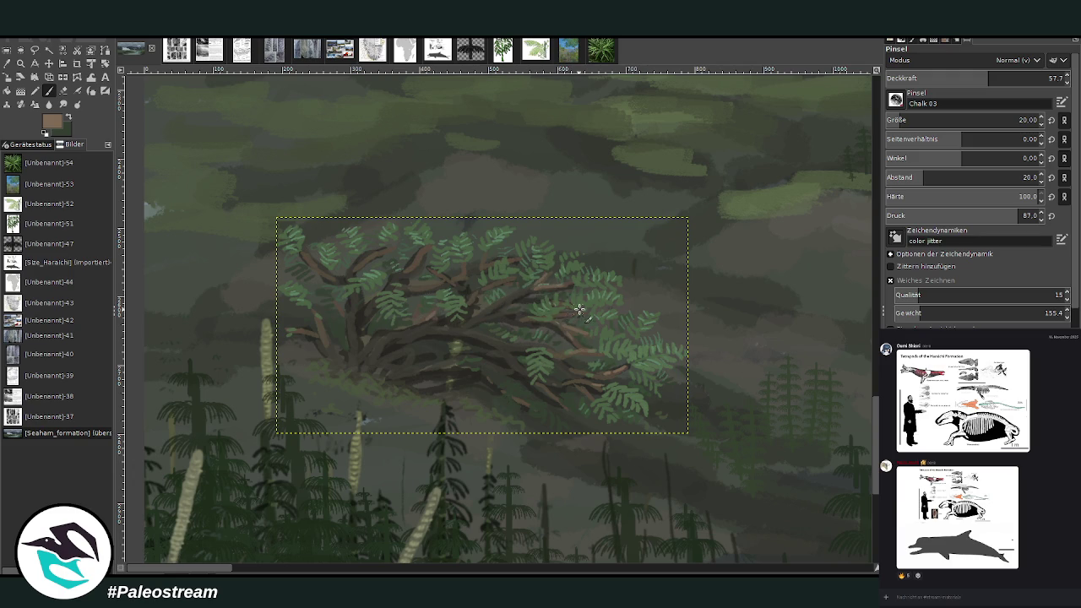
key("greater")
key("bracketleft")
key("bracketleft")
key("bracketleft")
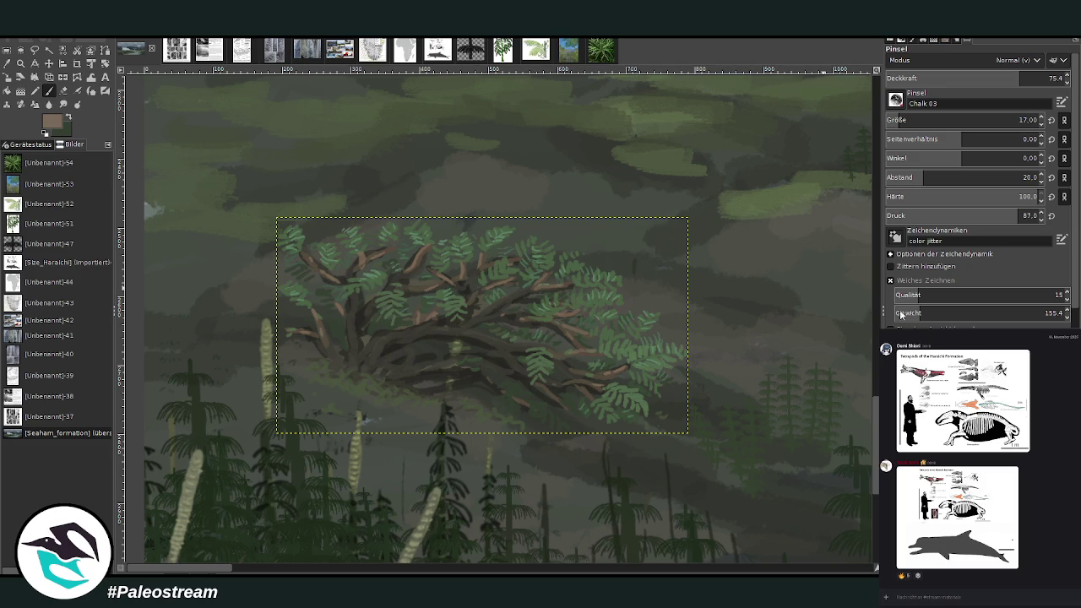
left_click(952, 78)
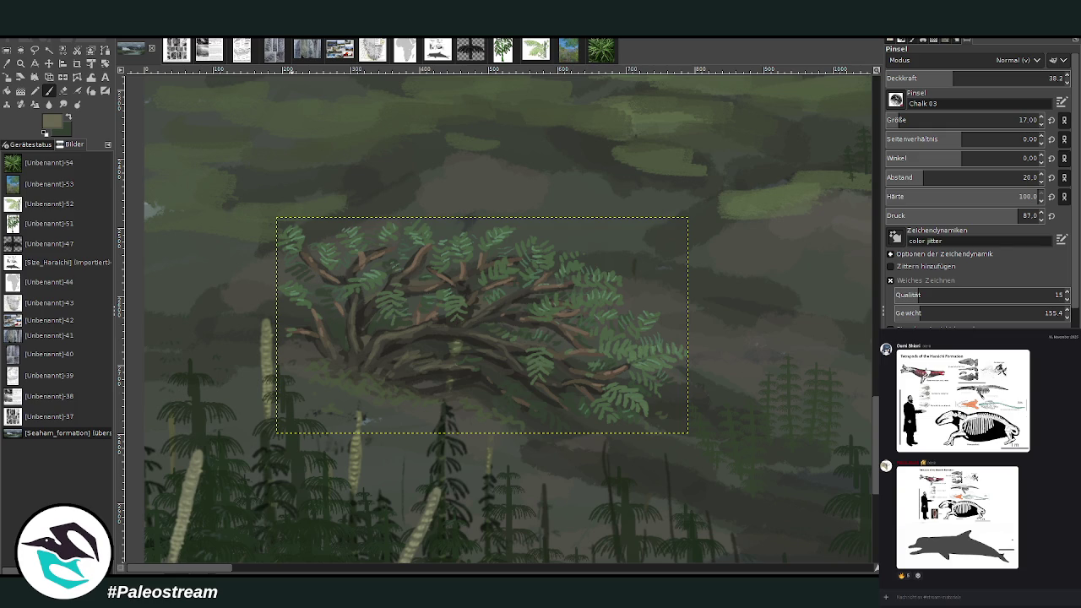
- Attach a map image to the chat and send it
right_click(952, 594)
left_click(962, 588)
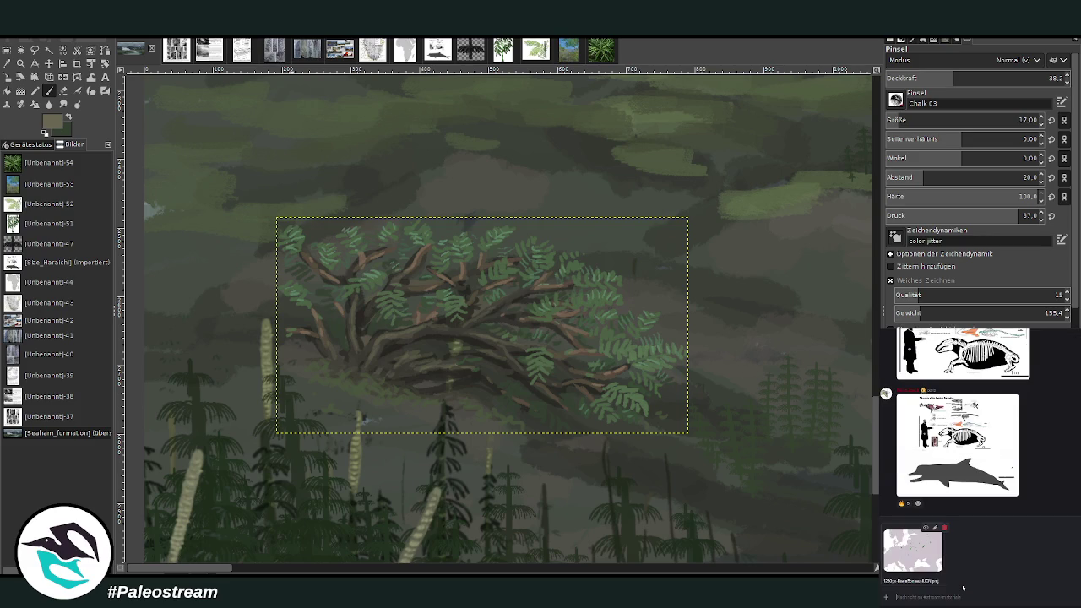
key("Return")
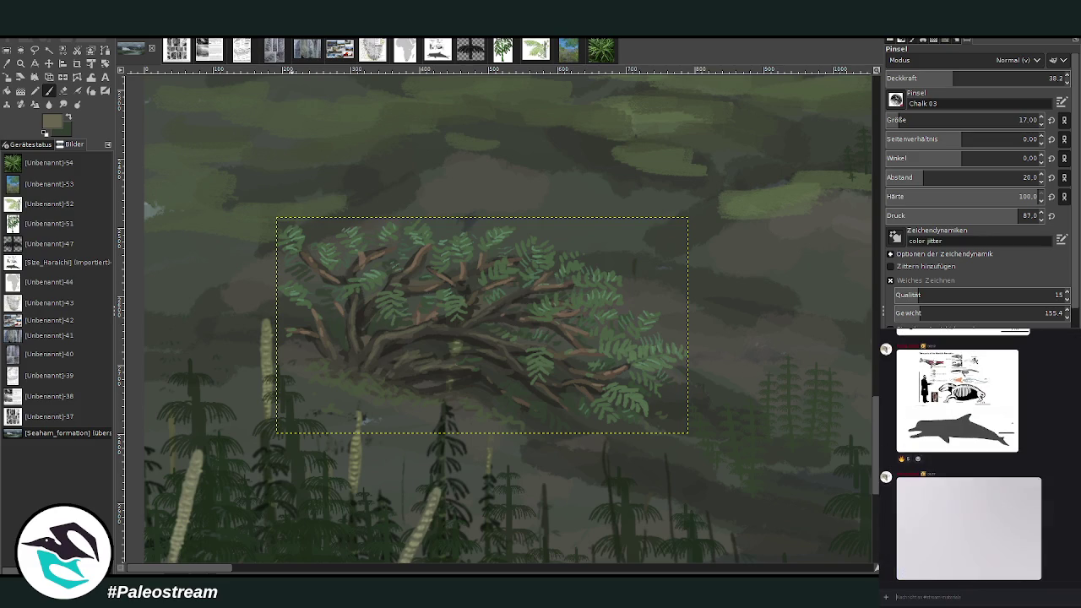
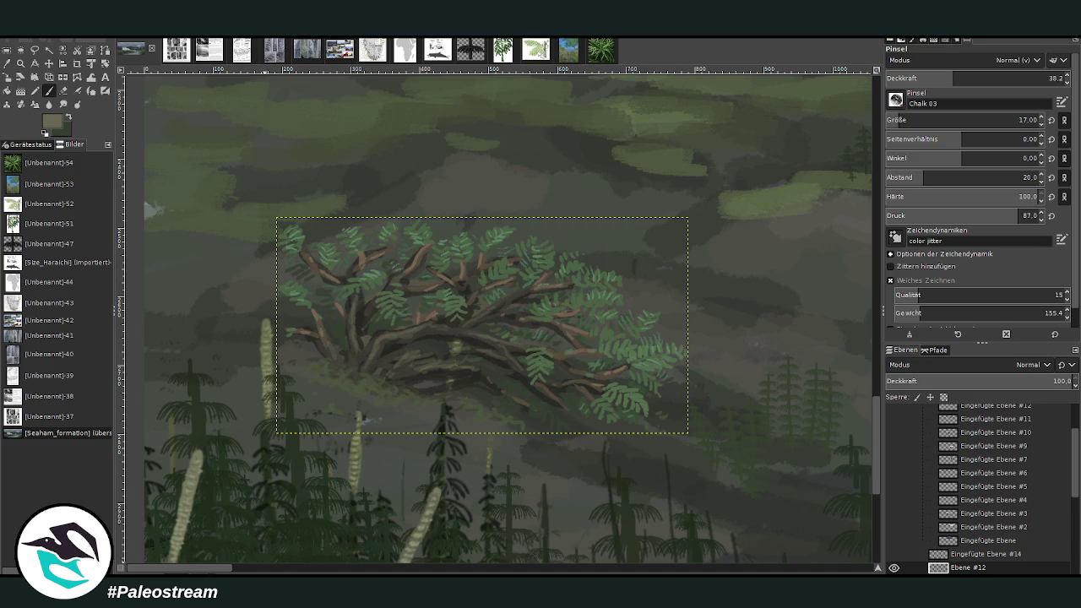
- Paint a dark brown branch stroke, then flip the shrub copy horizontally and tilt it slightly
left_click_drag(490, 321, 559, 331)
left_click(77, 64)
left_click(323, 264)
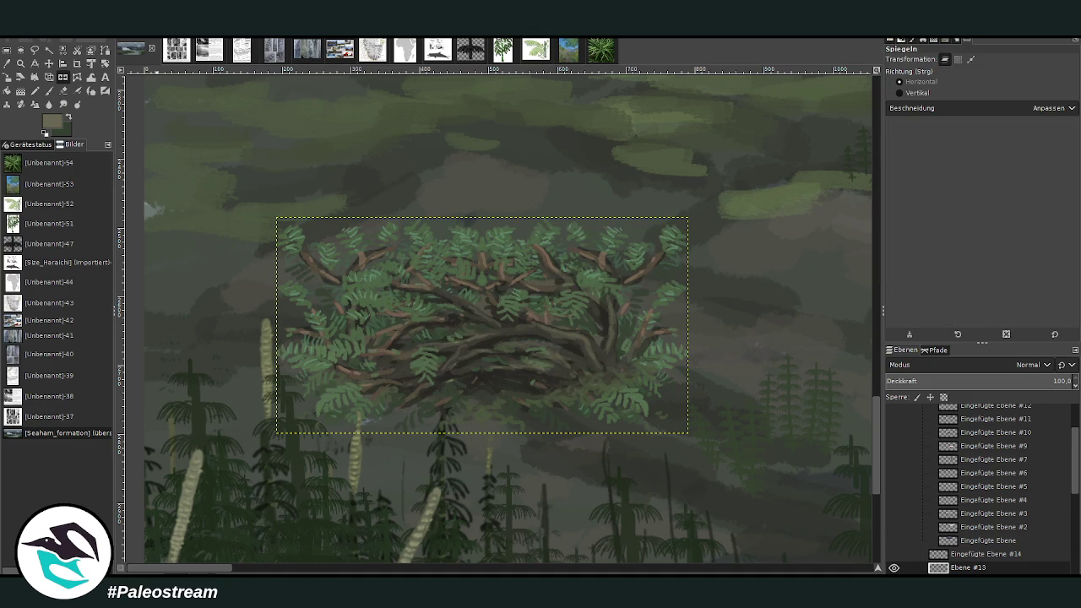
left_click(105, 63)
mouse_move(323, 263)
left_mouse_down()
mouse_move(316, 234)
mouse_move(345, 193)
left_mouse_up()
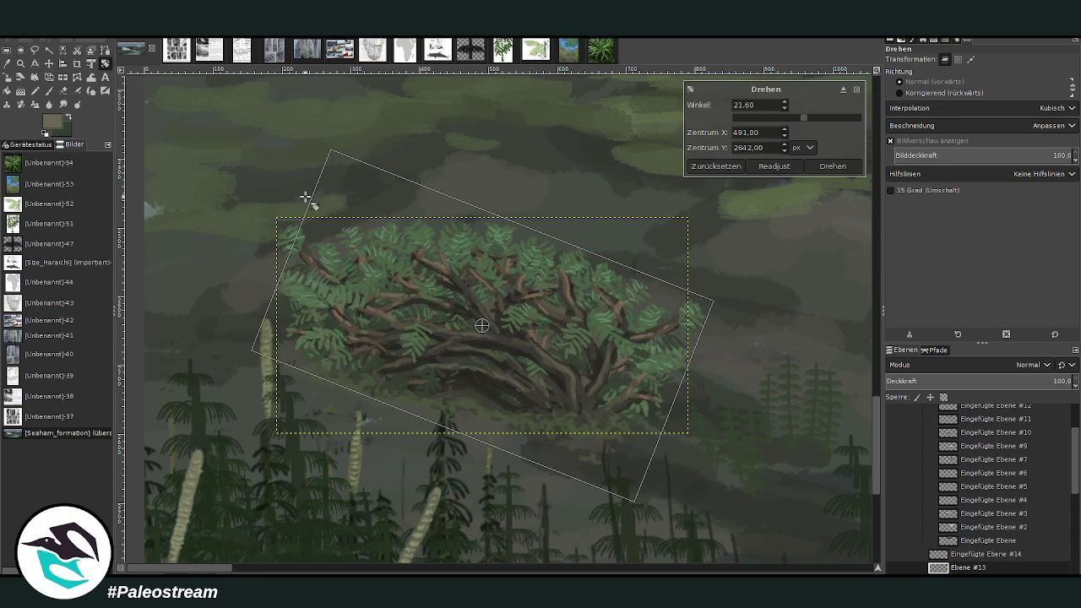
key("Return")
- Shrink the shrub copy and shift it up and right on the hillside
left_click(7, 77)
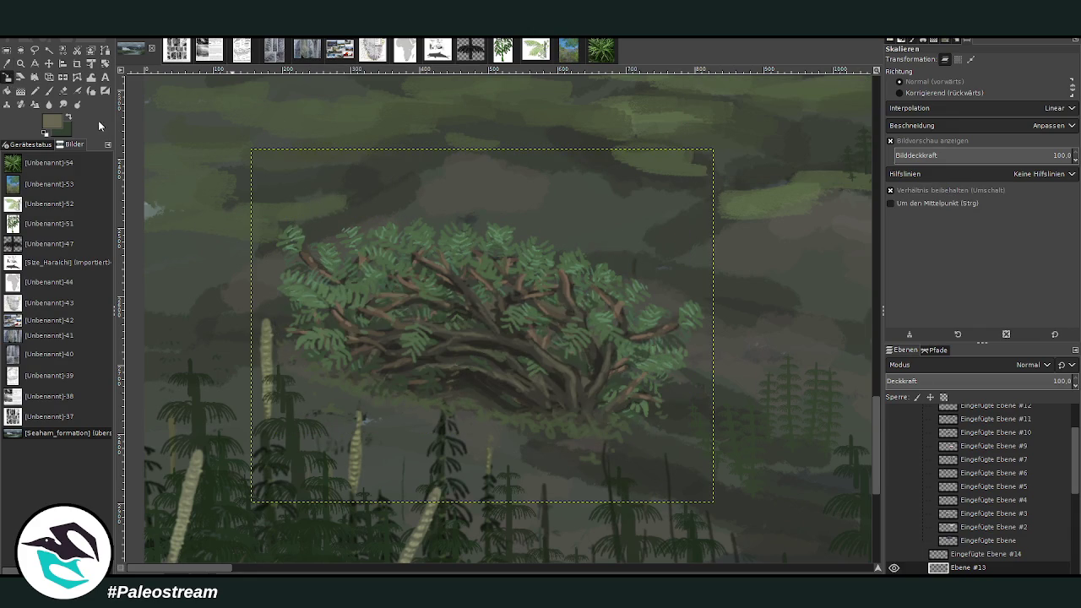
mouse_move(435, 304)
left_mouse_down()
mouse_move(456, 297)
mouse_move(512, 194)
left_mouse_up()
key("Return")
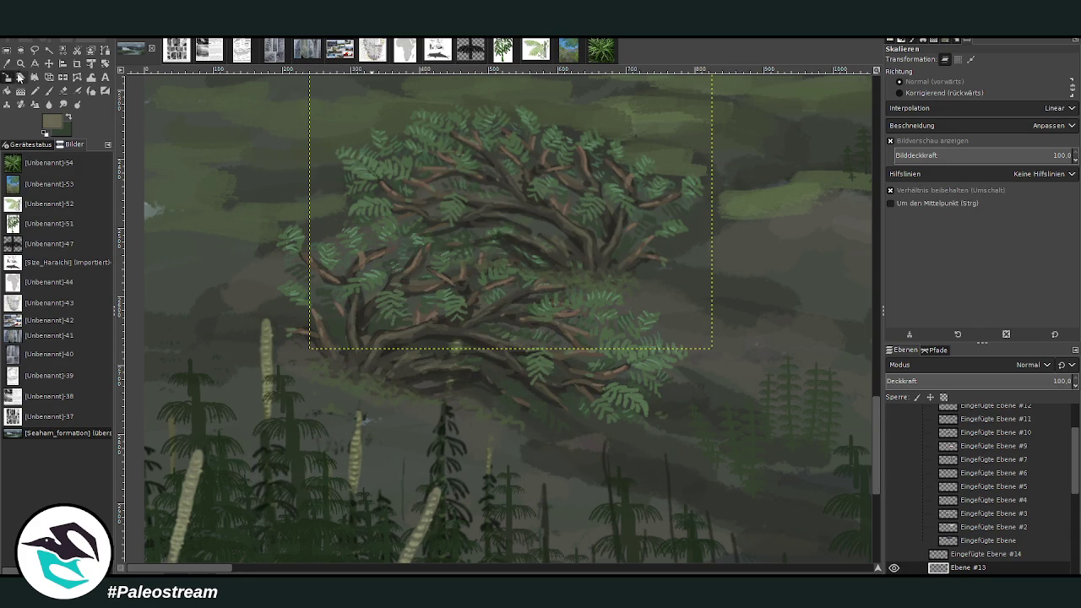
key("m")
mouse_move(546, 197)
left_mouse_down()
mouse_move(656, 195)
mouse_move(669, 180)
left_mouse_up()
key("p")
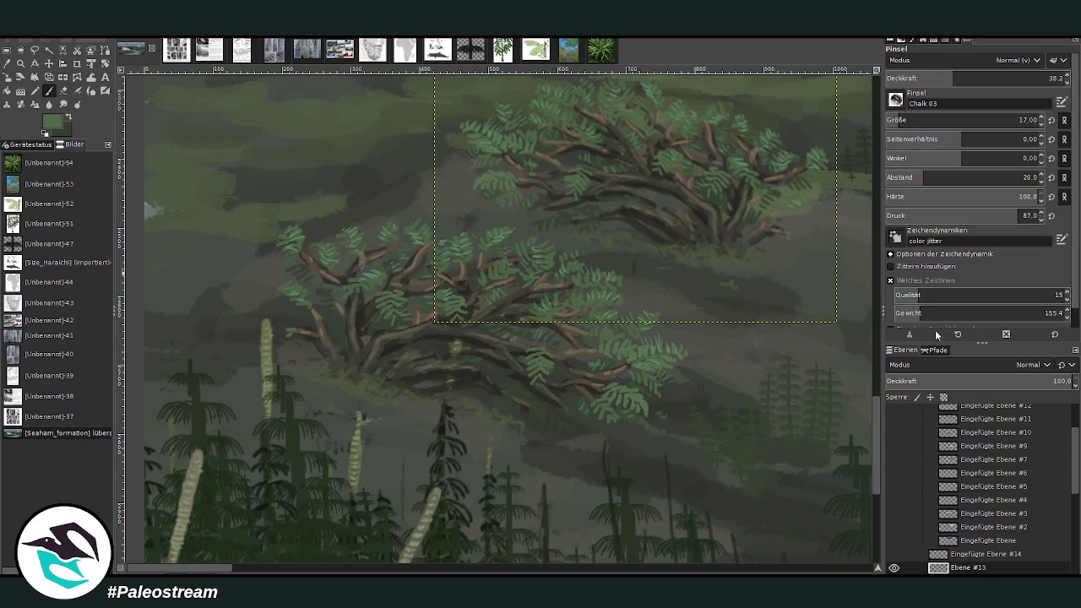
- Set the chalk brush to opacity 76.7 and size 18, and choose a slightly brighter green
left_click(997, 78)
scroll(971, 120, "up", 6)
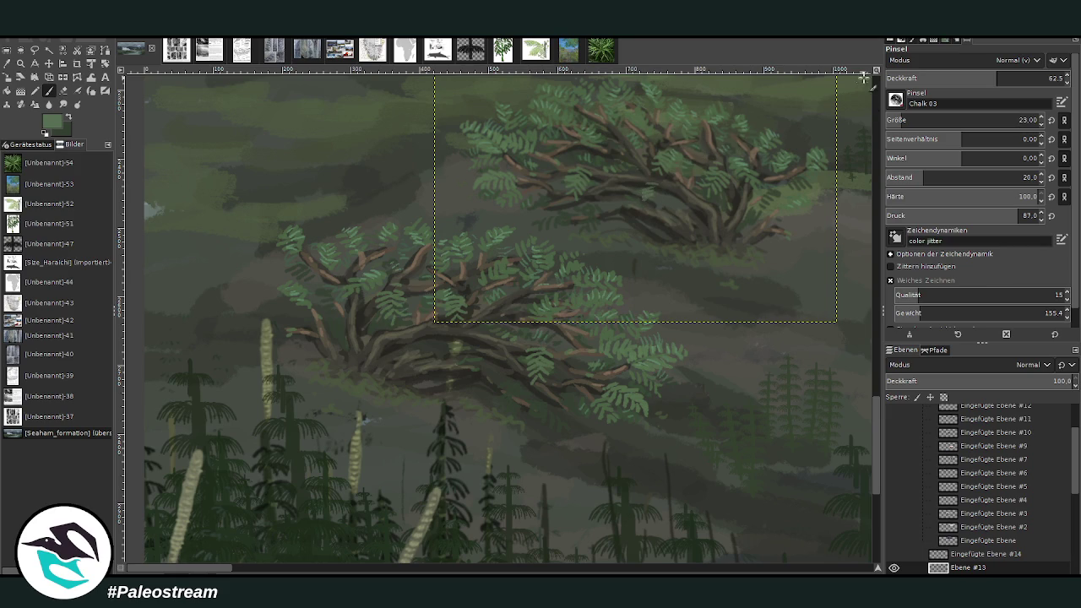
scroll(904, 121, "up", 7)
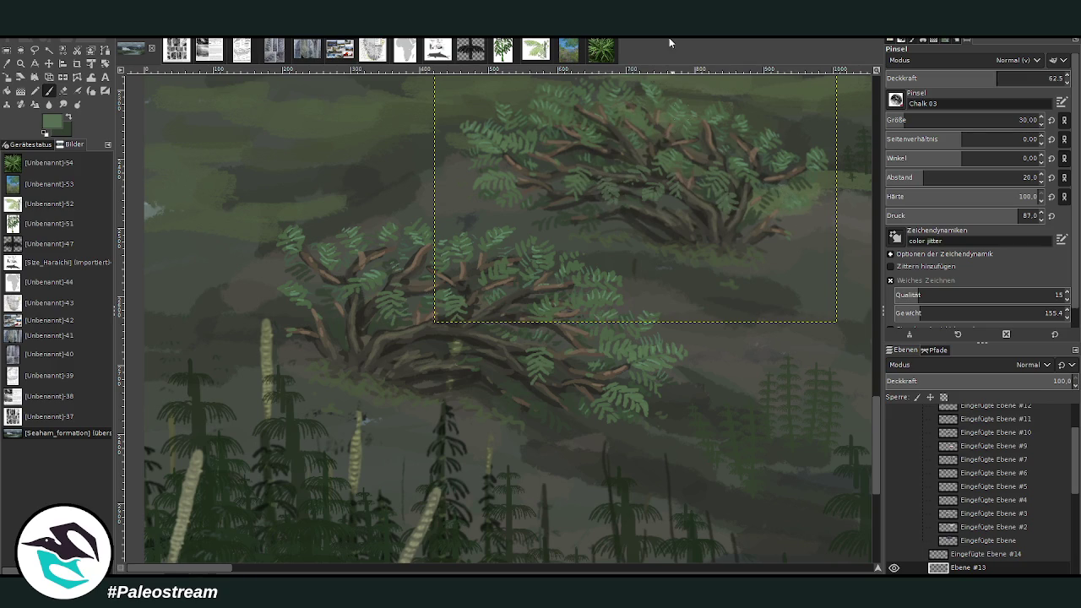
left_click_drag(904, 82, 924, 96)
left_click(1020, 120)
type("18")
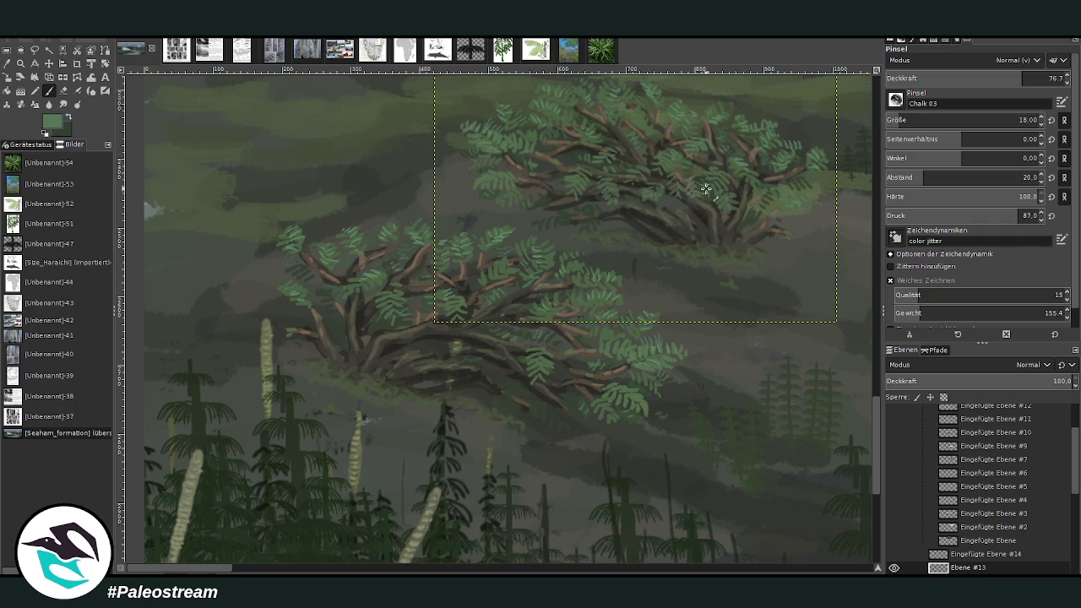
left_click(861, 314, "ctrl")
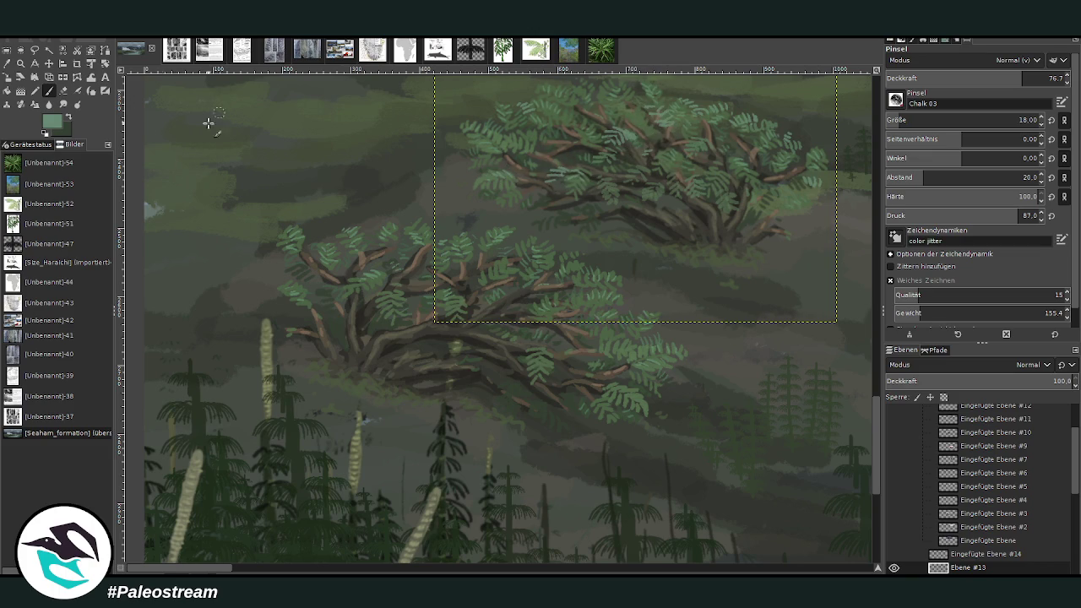
left_click(49, 64)
- Move the upper shrub left and down, placing Ebene #13 below Ebene #12
left_click_drag(646, 214, 187, 308)
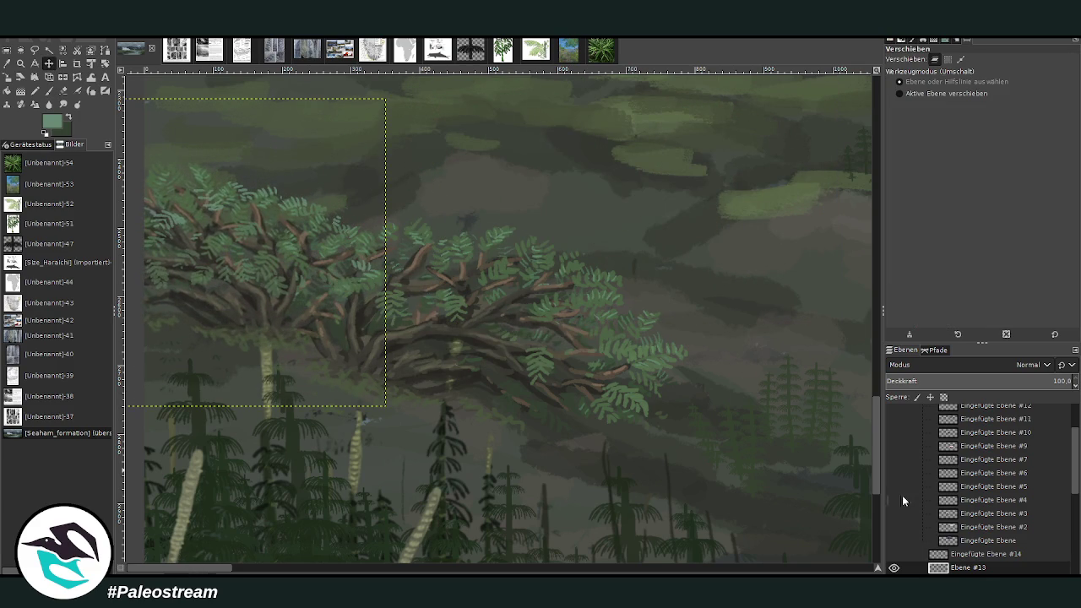
scroll(1066, 468, "down", 2)
left_click_drag(968, 502, 968, 518)
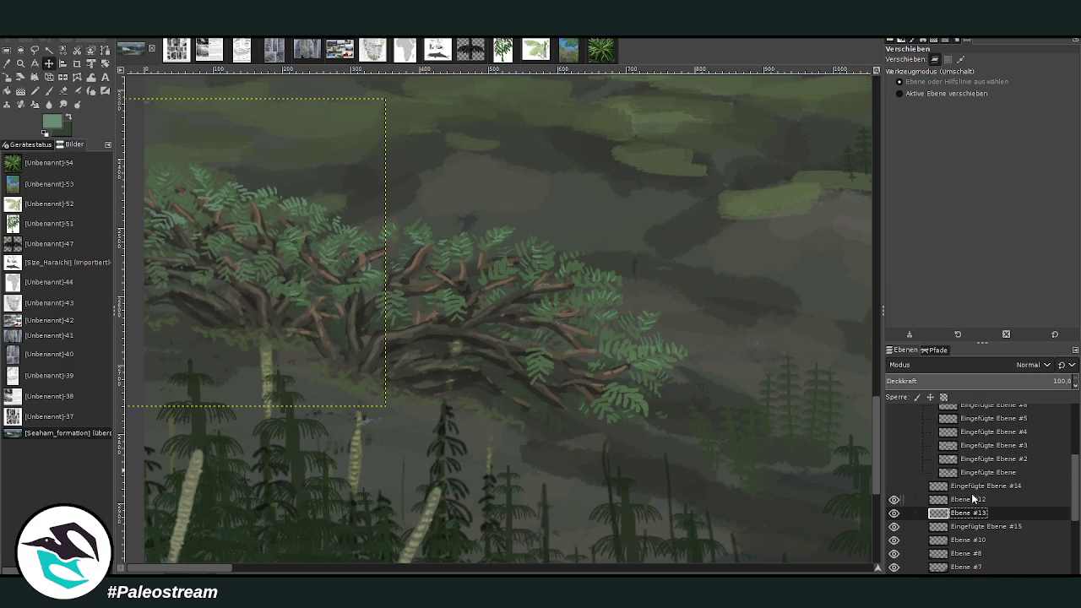
left_click_drag(250, 295, 259, 302)
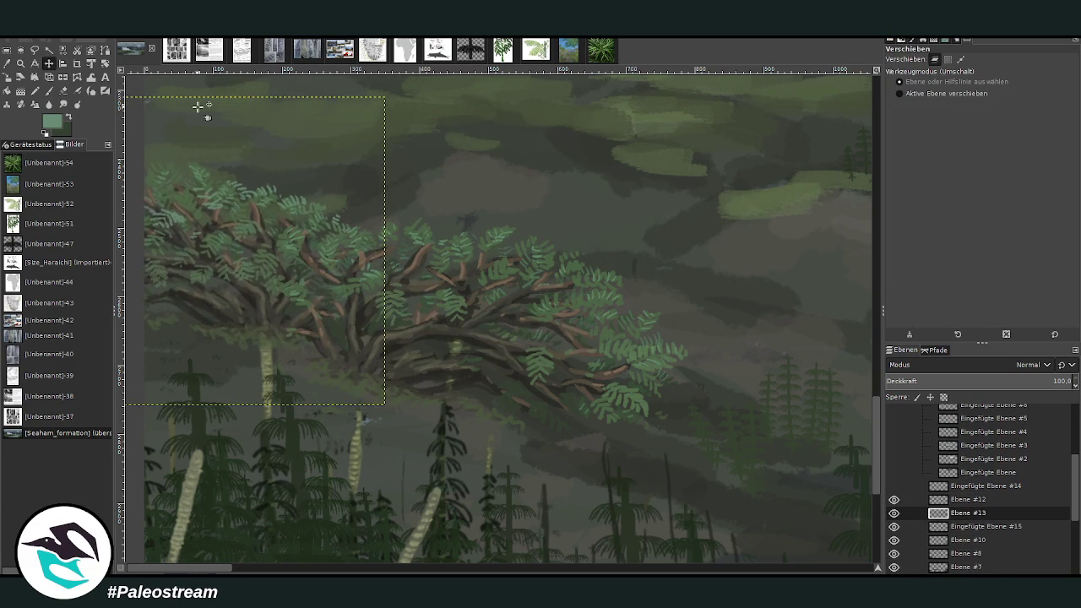
key("p")
- Pick a near-black green and darken the top of the pale horsetail trunk at 47 opacity
left_click(265, 293, "ctrl")
left_click(251, 301, "ctrl")
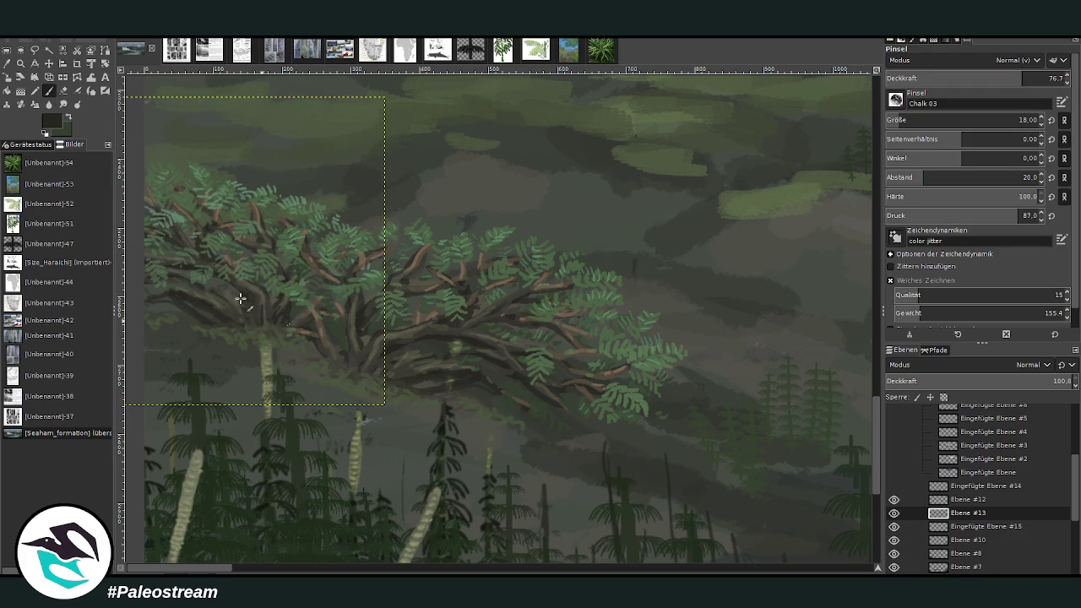
left_click_drag(949, 85, 933, 81)
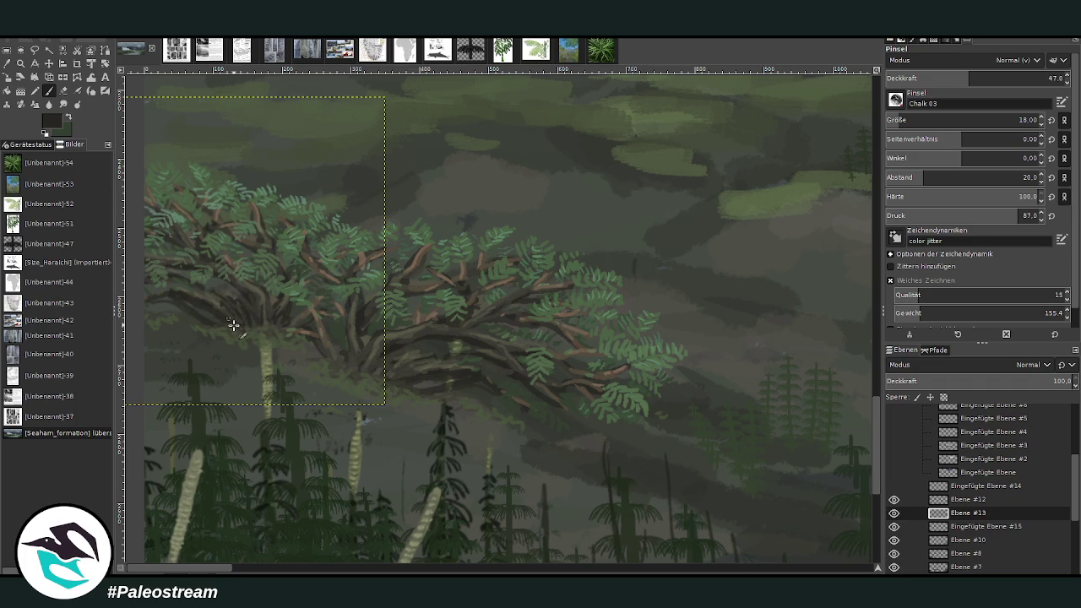
left_click_drag(229, 336, 268, 344)
- Paint sampled muted grey-green over the dark lower canopy, then sample olive and reddish-brown tones
left_click(348, 382, "ctrl")
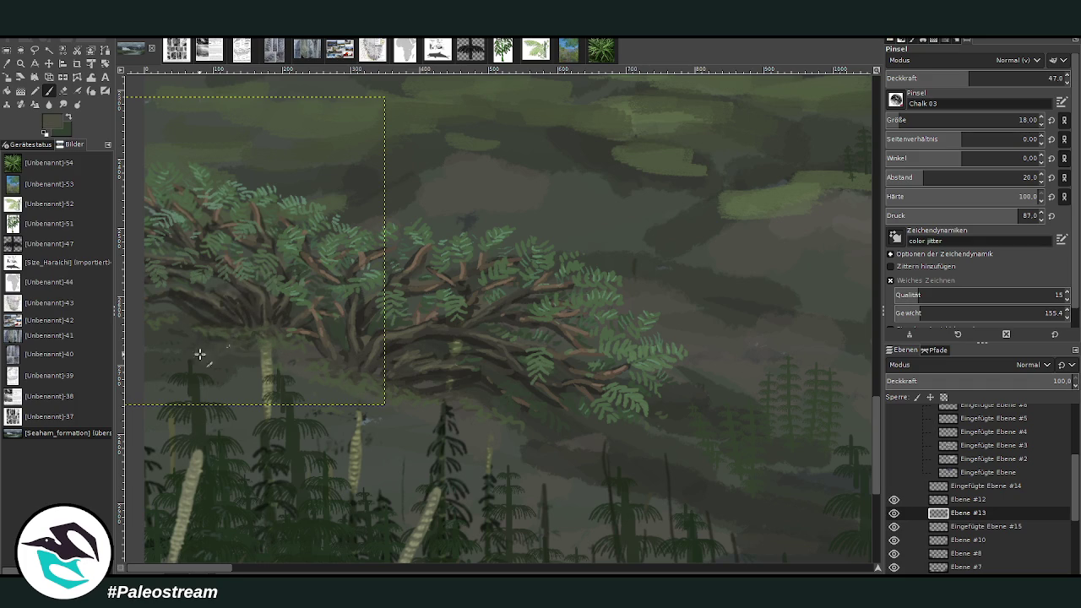
mouse_move(277, 345)
left_mouse_down()
mouse_move(229, 357)
mouse_move(208, 380)
mouse_move(168, 349)
left_mouse_up()
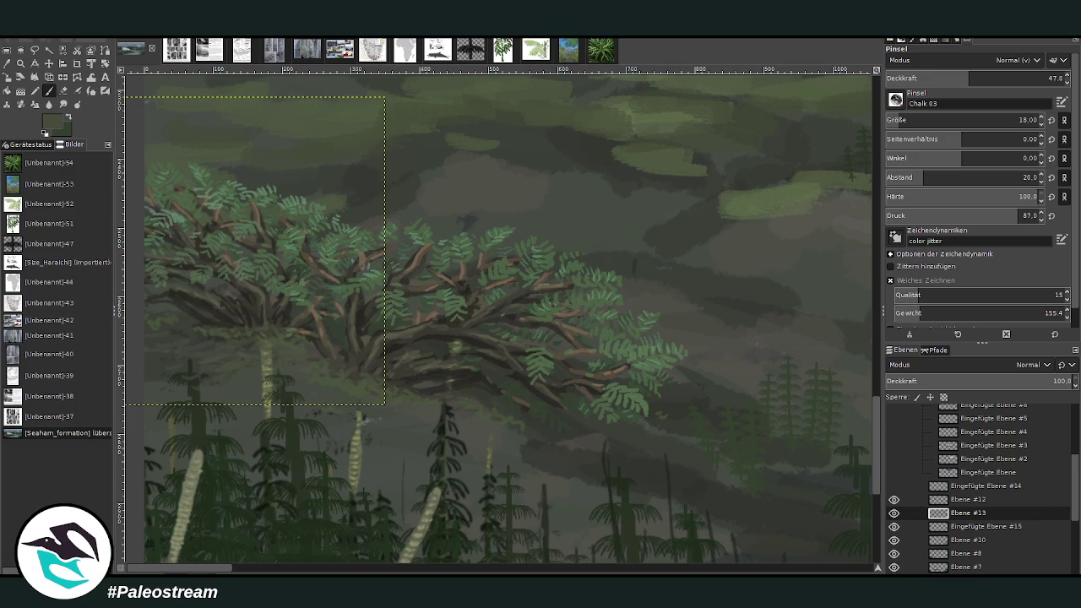
left_click(263, 292, "ctrl")
left_click(363, 258, "ctrl")
scroll(216, 234, "down", 3)
- Zoom in on the left canopy and warp it downward
key("z")
left_click_drag(173, 159, 395, 319)
left_click_drag(227, 150, 459, 343)
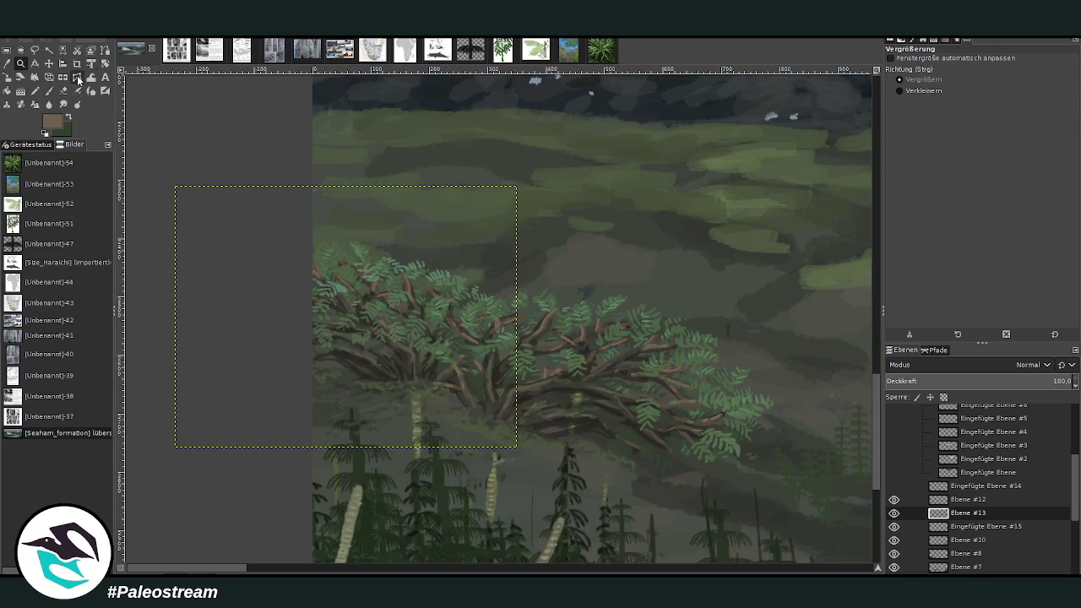
left_click(79, 78)
left_click_drag(439, 205, 321, 555)
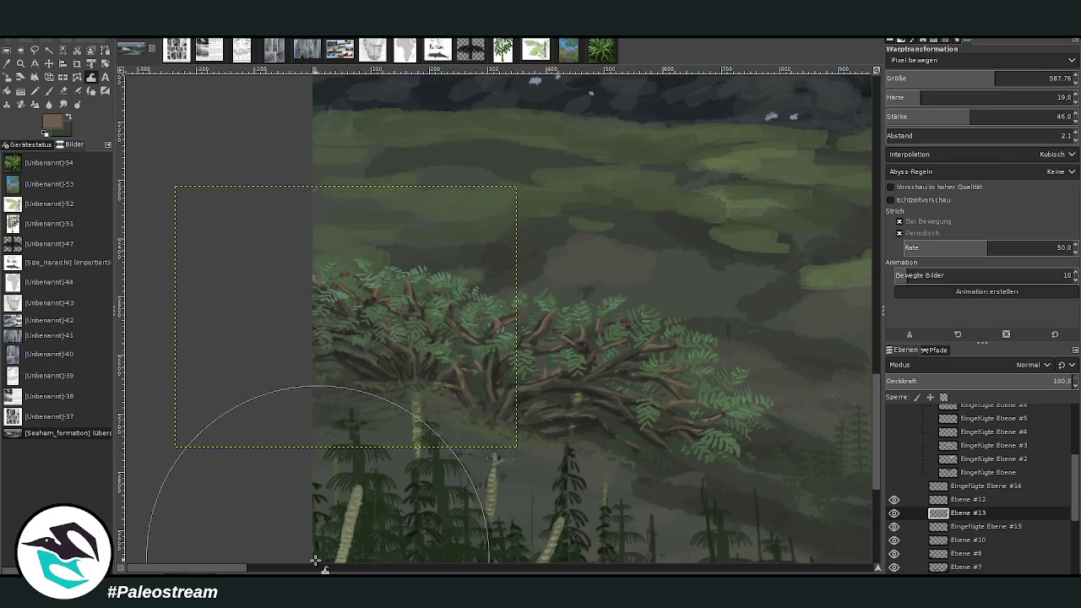
scroll(320, 555, "right", 5)
- Sample a near-black green, set the brush to size 35 and opacity 60.9, and add layer Ebene #14
key("o")
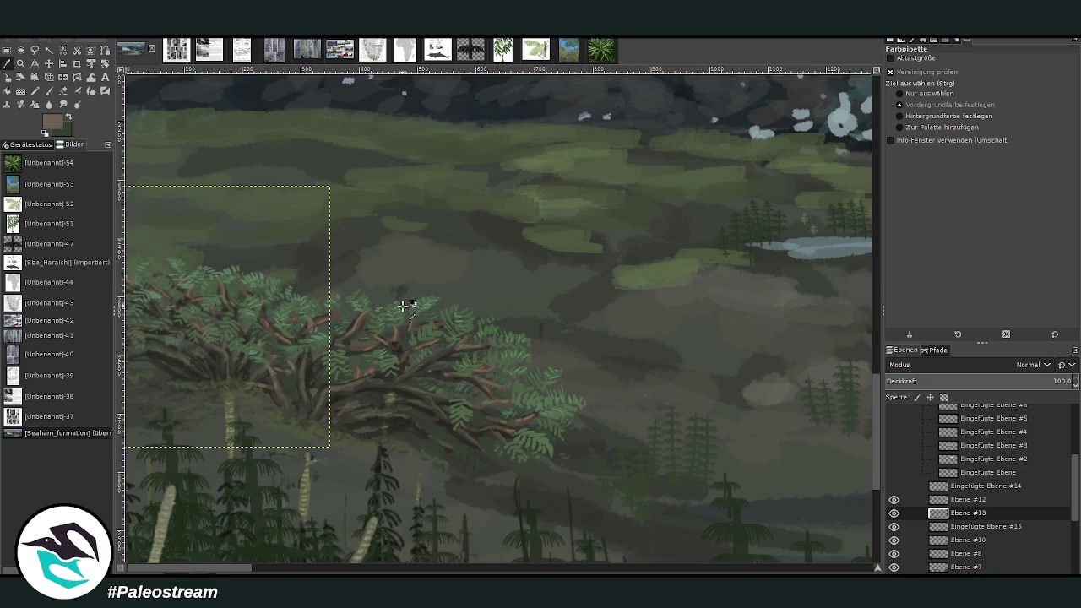
left_click(446, 353)
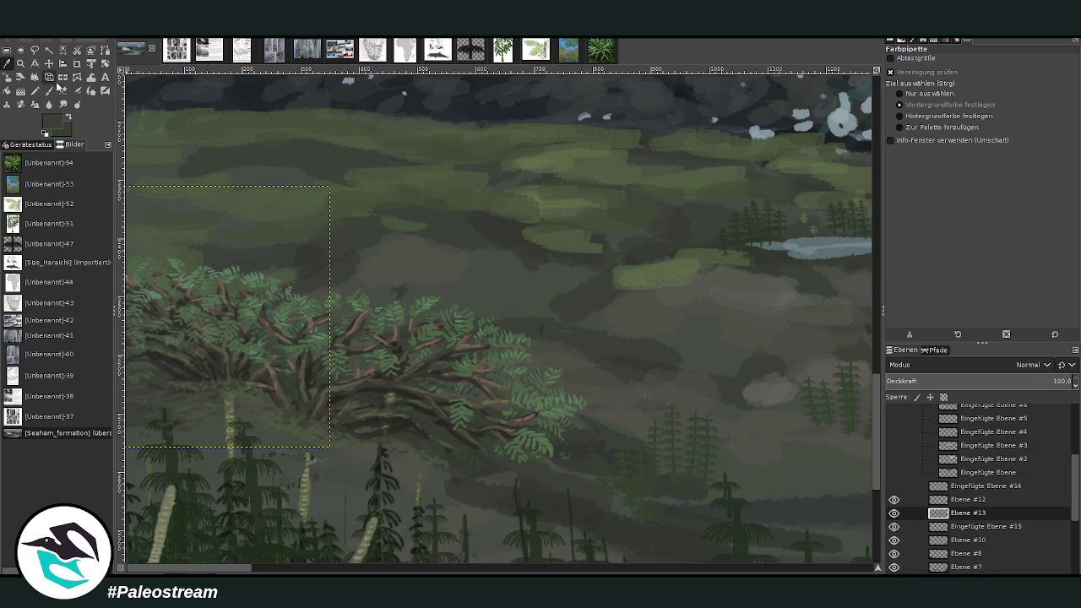
left_click(338, 393)
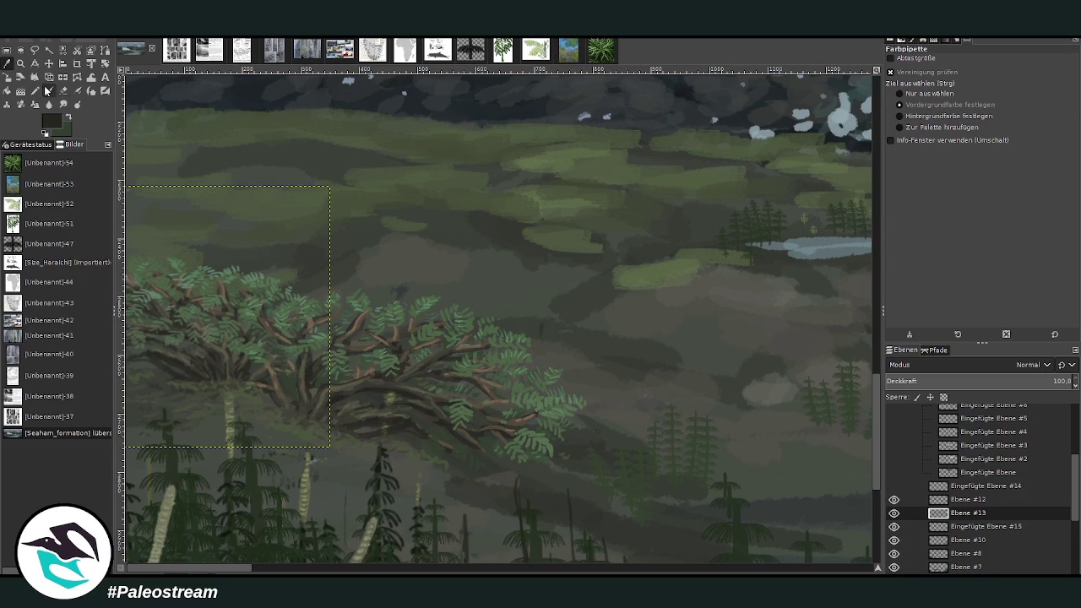
left_click(49, 90)
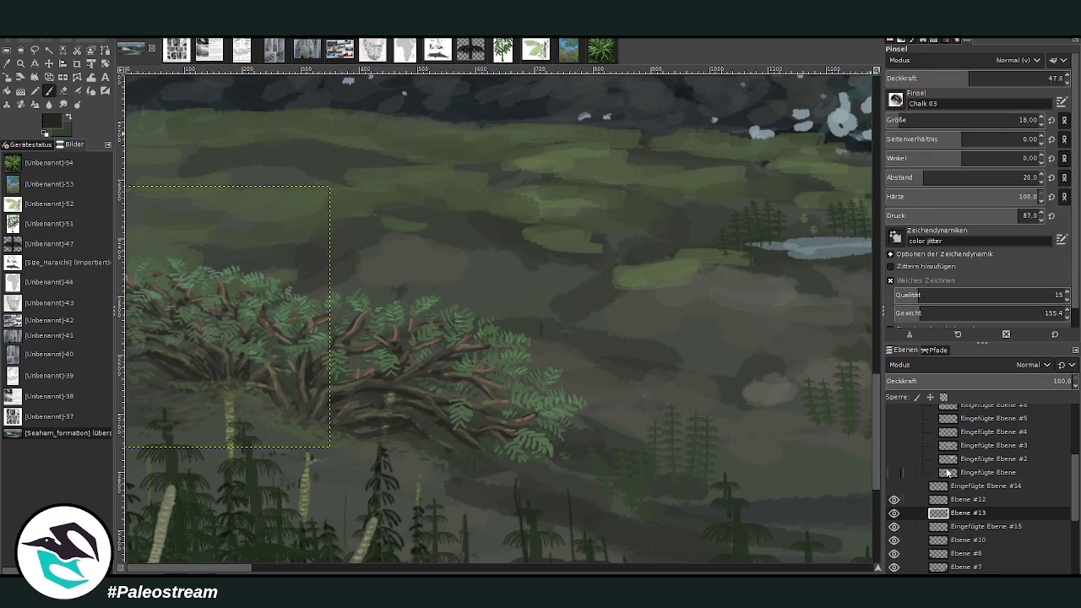
left_click_drag(929, 121, 955, 121)
left_click(993, 76)
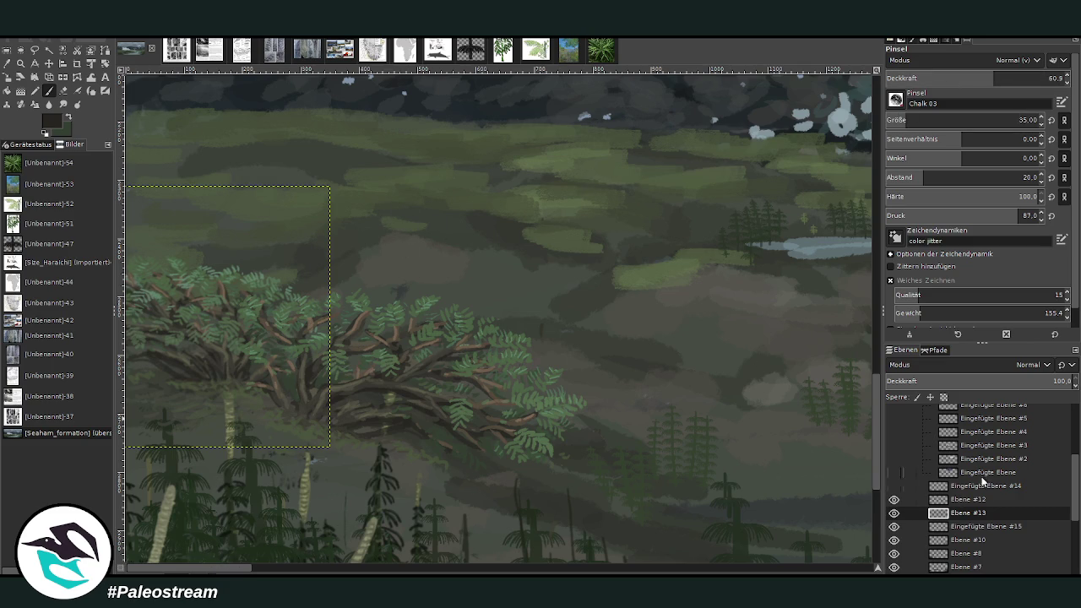
left_click(953, 530)
- Create the new layer and paint dark fern fronds on the far hillside at 83.9 opacity
key("shift+ctrl+n")
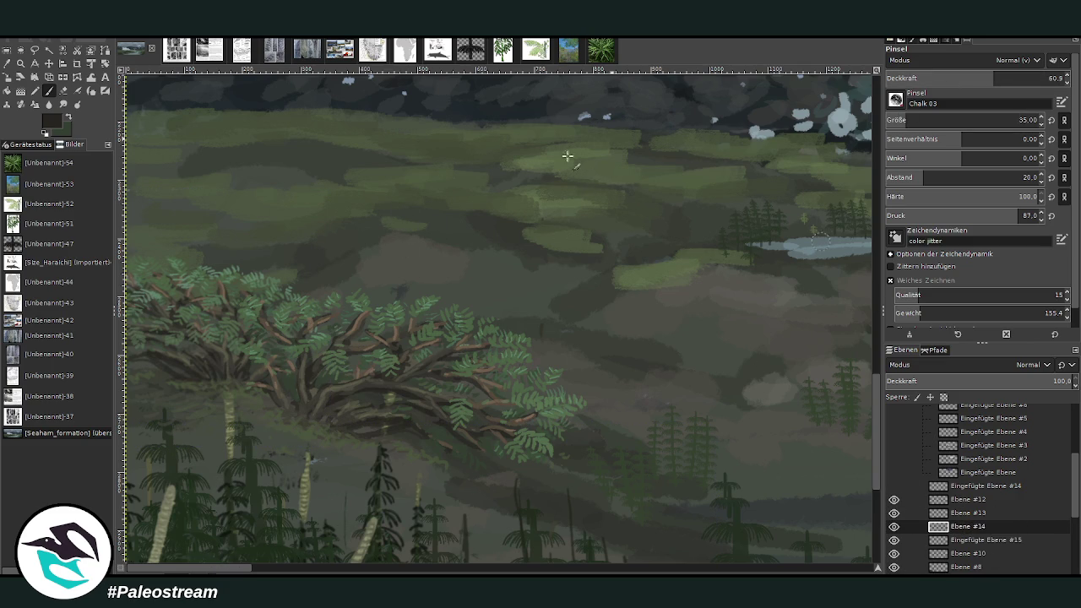
left_click_drag(993, 78, 1035, 78)
left_click_drag(1018, 120, 890, 107)
mouse_move(454, 222)
left_mouse_down()
mouse_move(444, 239)
mouse_move(363, 239)
mouse_move(453, 234)
mouse_move(437, 234)
mouse_move(452, 222)
mouse_move(483, 237)
left_mouse_up()
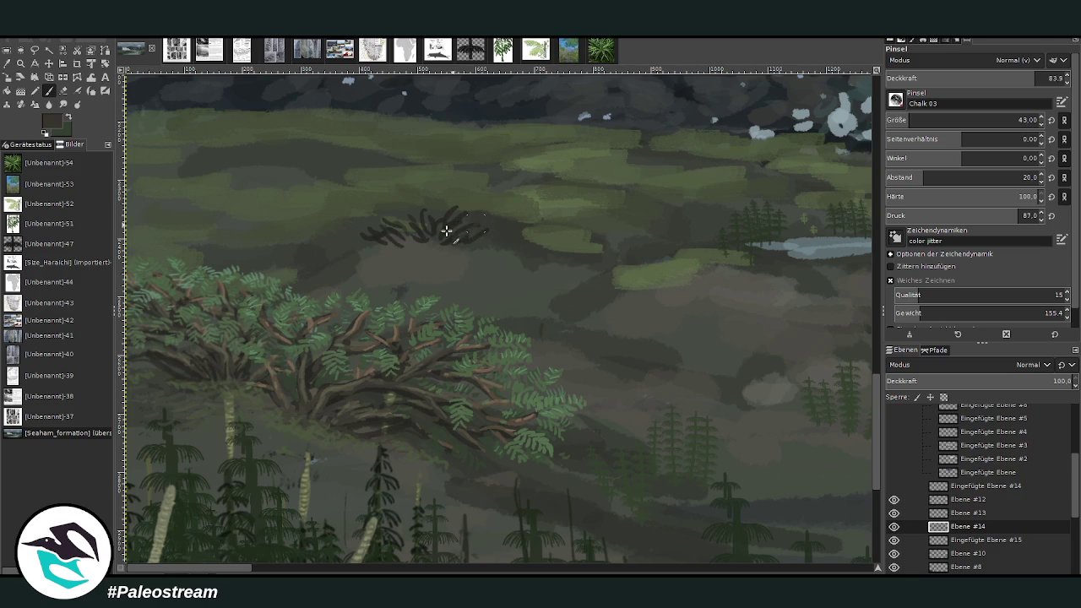
left_click_drag(363, 228, 414, 225)
mouse_move(559, 192)
left_mouse_down()
mouse_move(546, 200)
mouse_move(597, 195)
left_mouse_up()
- At 90.5 opacity and size 36, extend the right fern clump and add one on the light-green patch
left_click(1031, 78)
scroll(996, 120, "down", 7)
mouse_move(614, 204)
left_mouse_down()
mouse_move(582, 214)
mouse_move(640, 222)
left_mouse_up()
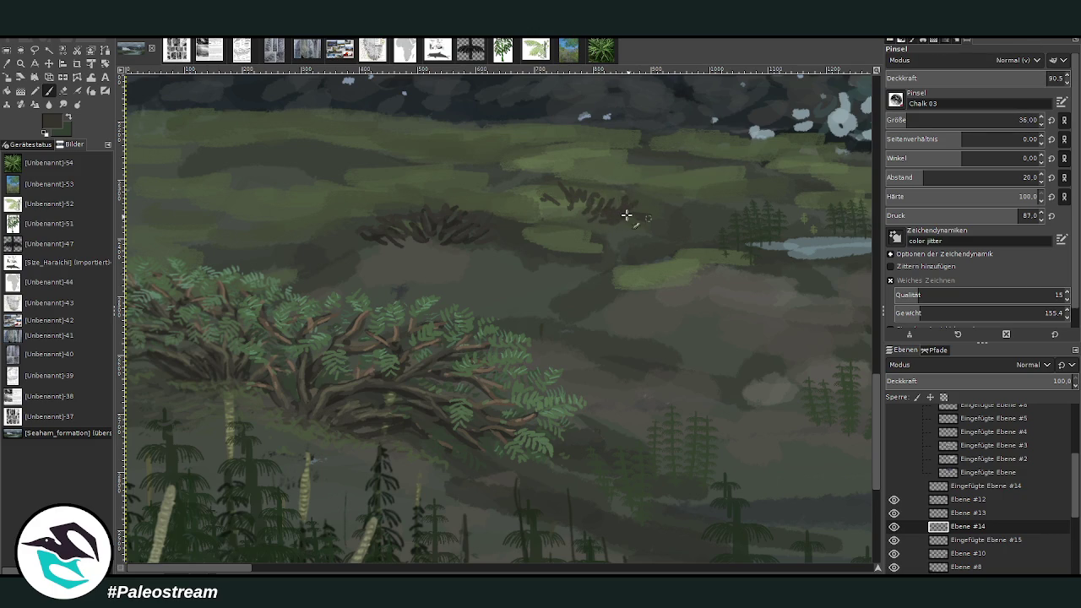
mouse_move(704, 258)
left_mouse_down()
mouse_move(692, 278)
mouse_move(667, 286)
mouse_move(723, 244)
mouse_move(741, 273)
mouse_move(727, 261)
mouse_move(664, 278)
mouse_move(740, 280)
left_mouse_up()
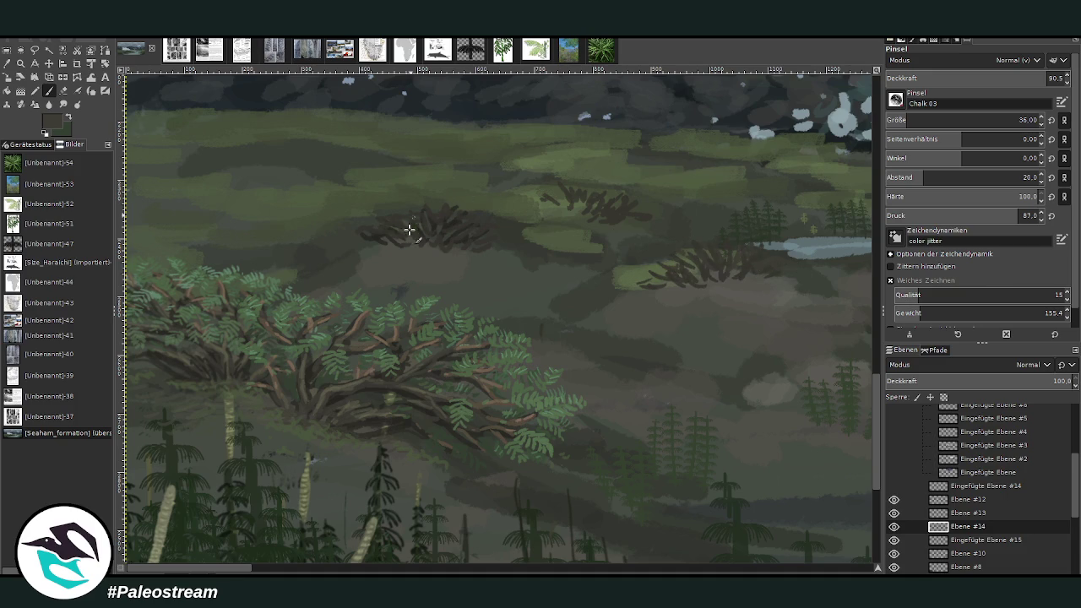
key("o")
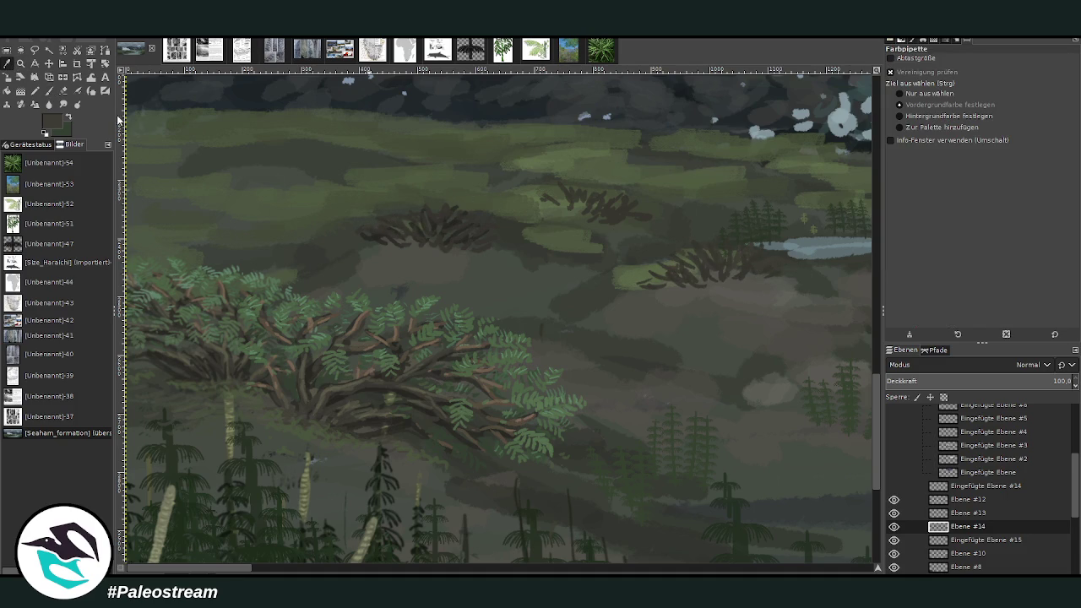
key("p")
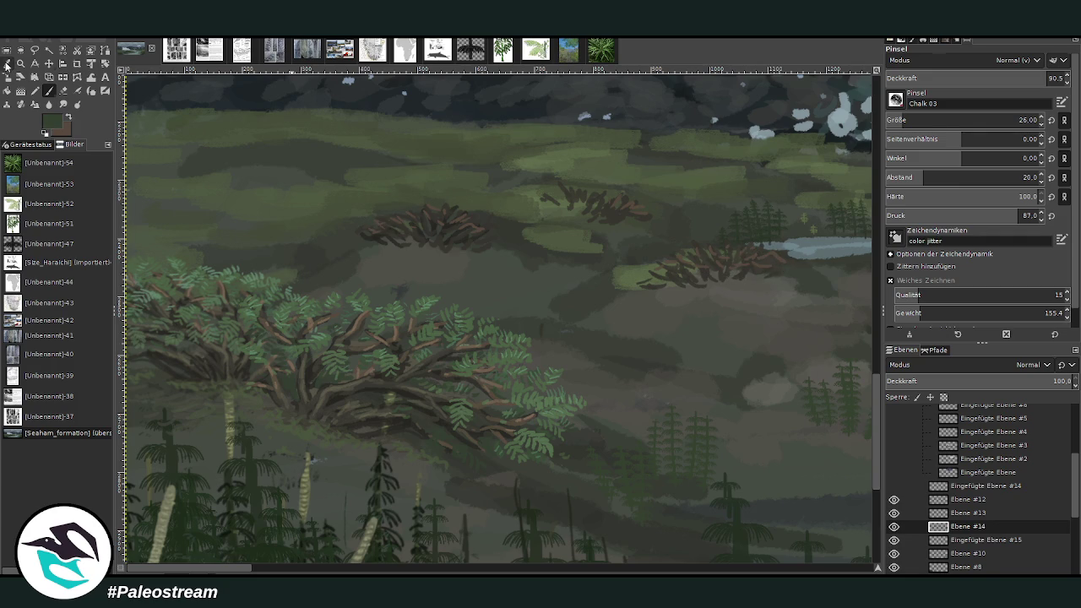
- Paint dark grass tufts across the upper-left hillside, left edge, middle and right clumps
left_click(7, 64)
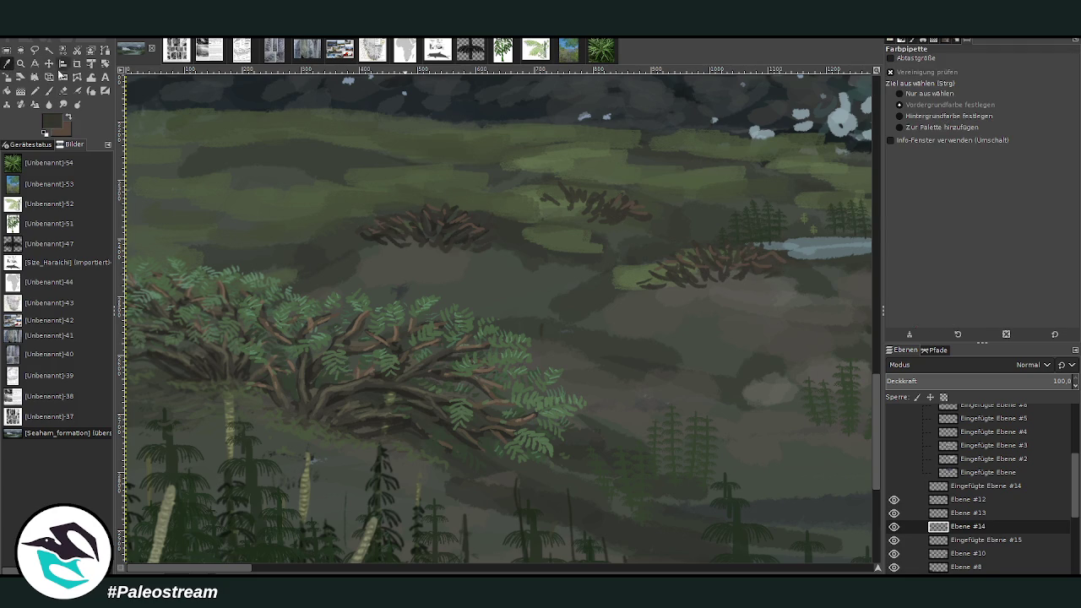
key("p")
left_click_drag(228, 164, 282, 174)
mouse_move(145, 241)
left_mouse_down()
mouse_move(190, 255)
mouse_move(138, 234)
mouse_move(175, 245)
left_mouse_up()
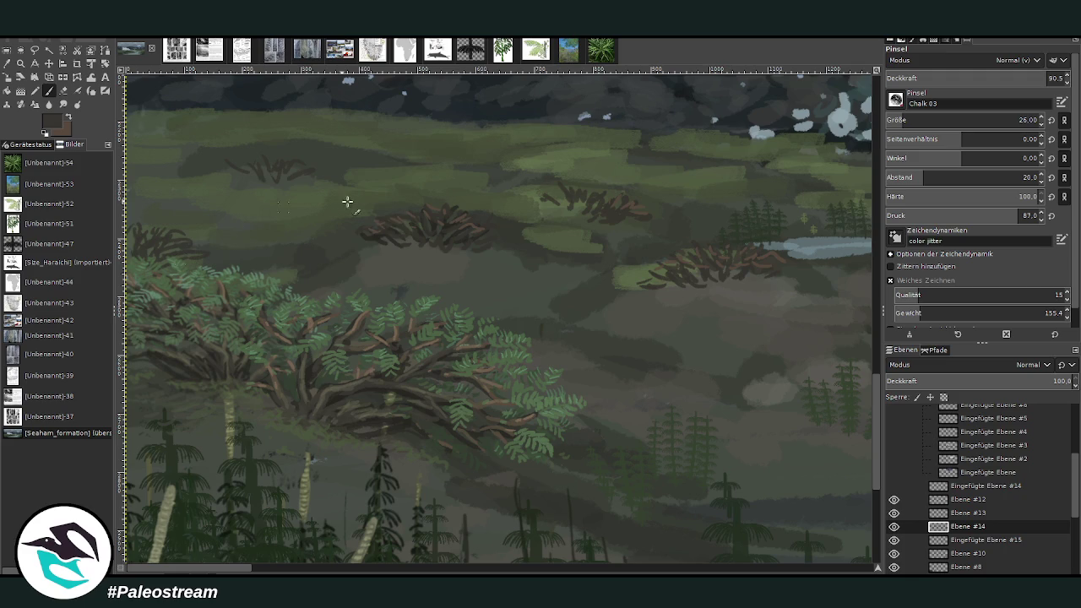
mouse_move(274, 206)
left_mouse_down()
mouse_move(278, 193)
mouse_move(301, 194)
mouse_move(282, 180)
left_mouse_up()
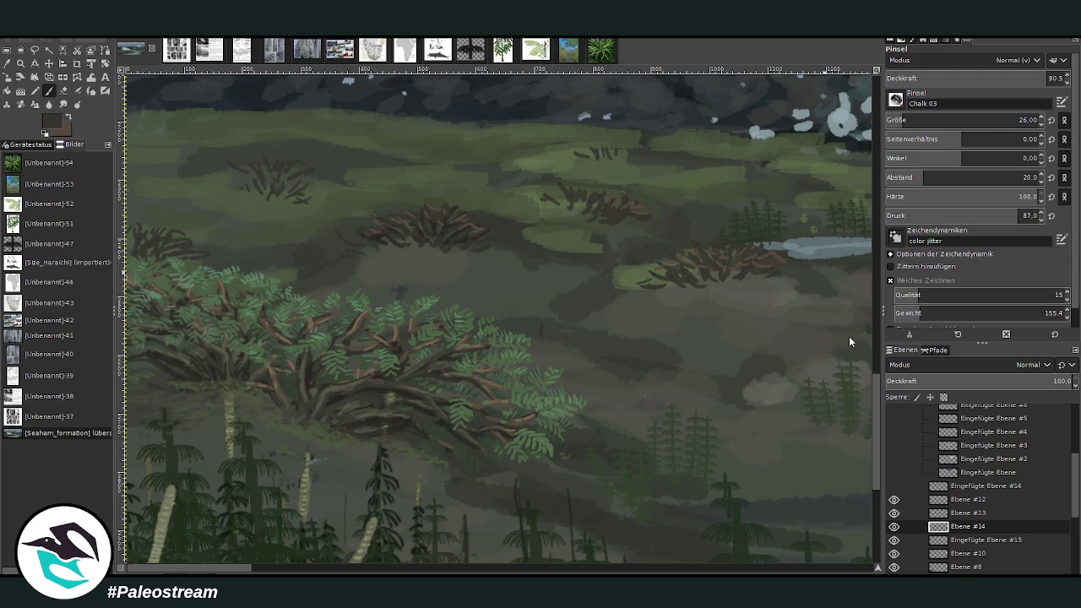
left_click_drag(584, 157, 635, 159)
mouse_move(550, 197)
left_mouse_down()
mouse_move(541, 191)
mouse_move(530, 202)
left_mouse_up()
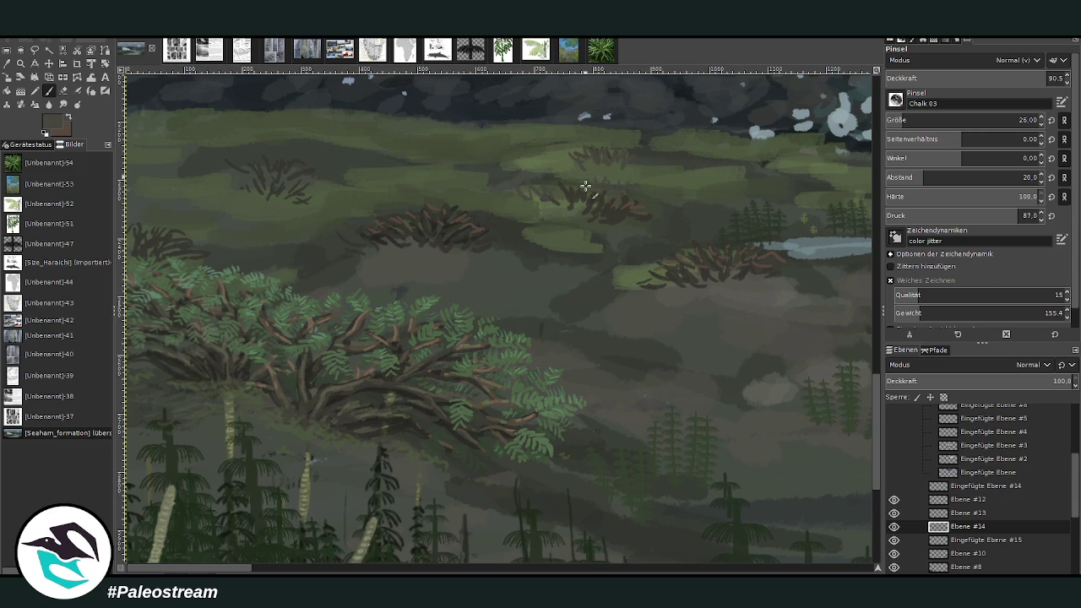
- Sample greens and paint faint and dark green strokes across the right fern clump
key("o")
left_click(544, 442)
left_click(48, 90)
scroll(887, 126, "up", 3)
scroll(912, 120, "up", 5)
scroll(912, 120, "up", 6)
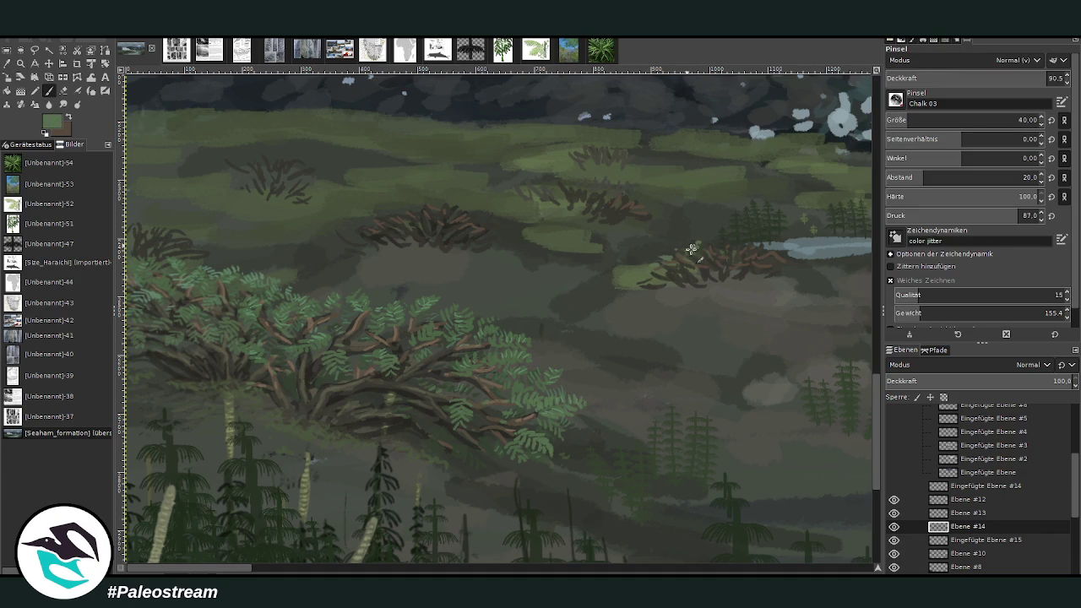
mouse_move(676, 250)
left_mouse_down()
mouse_move(729, 239)
mouse_move(784, 258)
mouse_move(720, 248)
left_mouse_up()
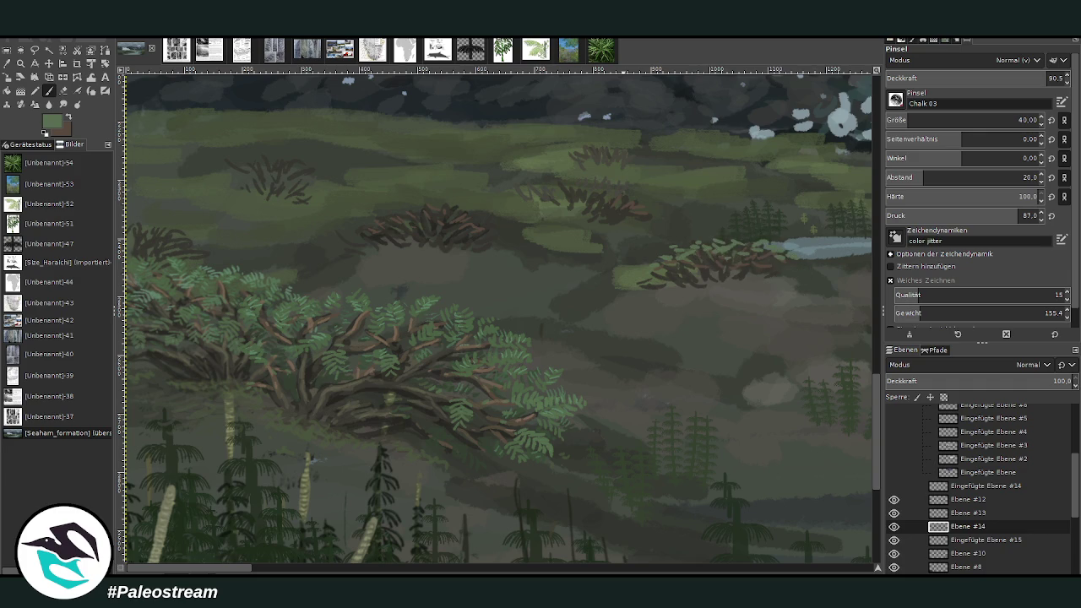
left_click(859, 330, "ctrl")
mouse_move(674, 251)
left_mouse_down()
mouse_move(644, 282)
mouse_move(683, 259)
mouse_move(739, 258)
left_mouse_up()
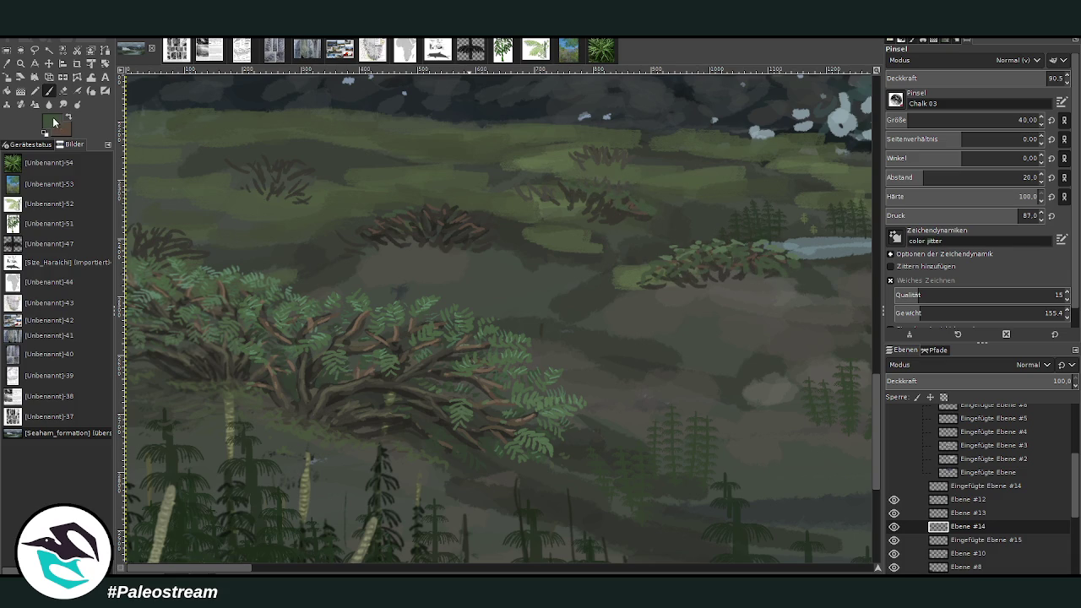
- Cover the central and upper-left shrubs with lighter green leaves and touch up the fern foliage
left_click(777, 272, "ctrl")
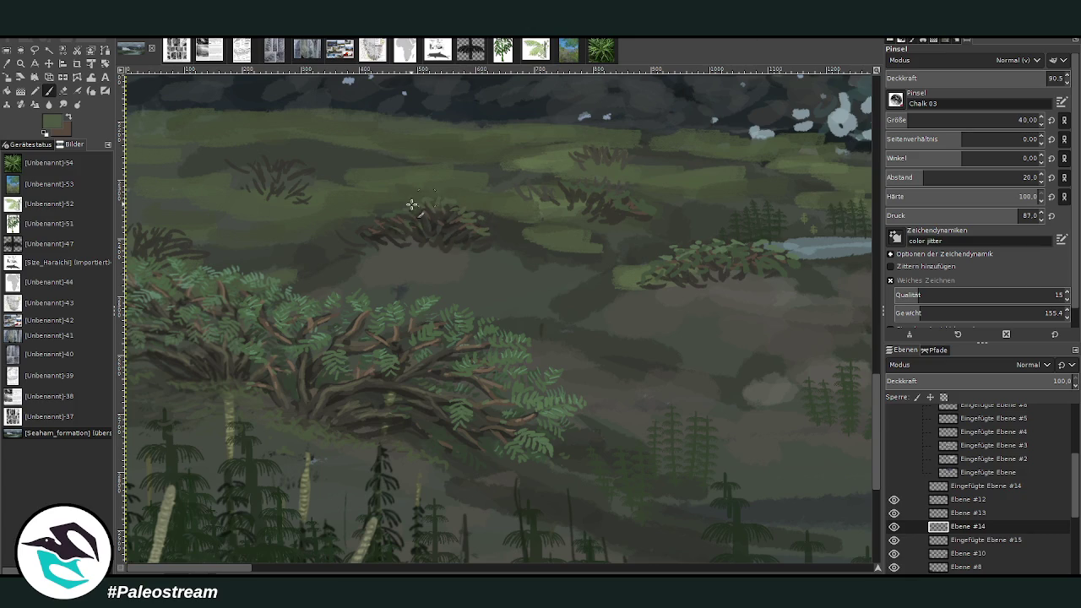
left_click_drag(365, 232, 345, 234)
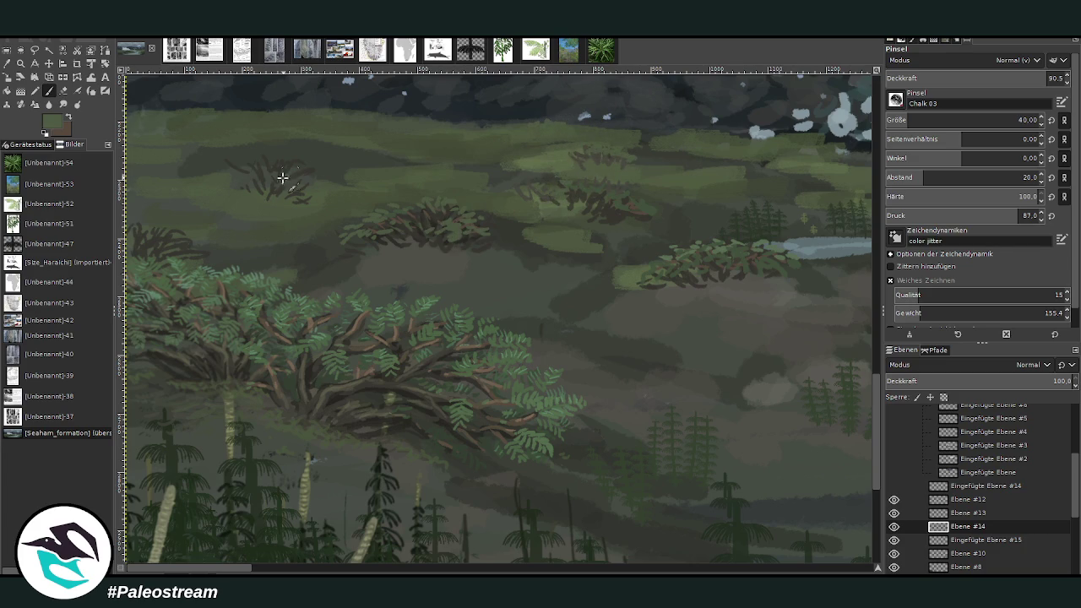
mouse_move(242, 181)
left_mouse_down()
mouse_move(250, 164)
mouse_move(242, 169)
mouse_move(302, 164)
mouse_move(258, 161)
mouse_move(282, 167)
mouse_move(247, 176)
left_mouse_up()
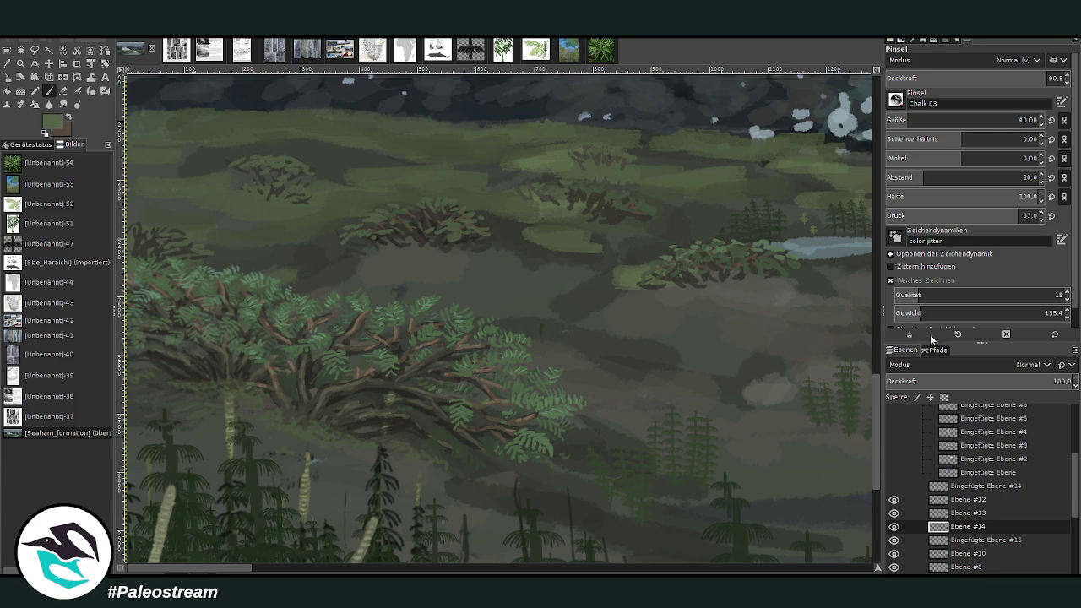
left_click_drag(193, 253, 144, 228)
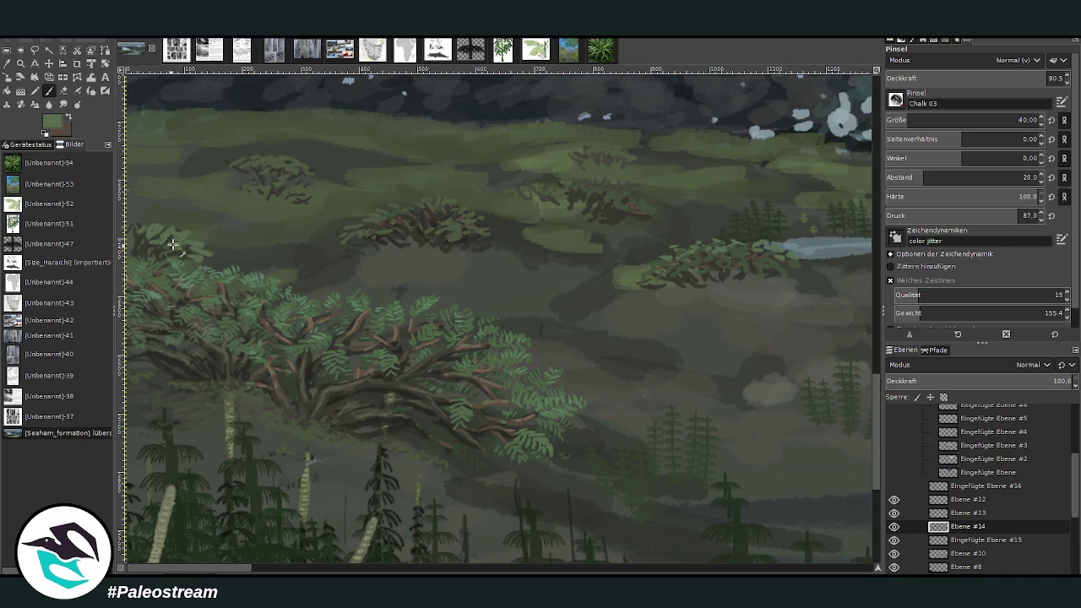
- Add light green marks to the left-edge ferns, then set the brush to opacity 64.7 and size 23
left_click(1018, 81)
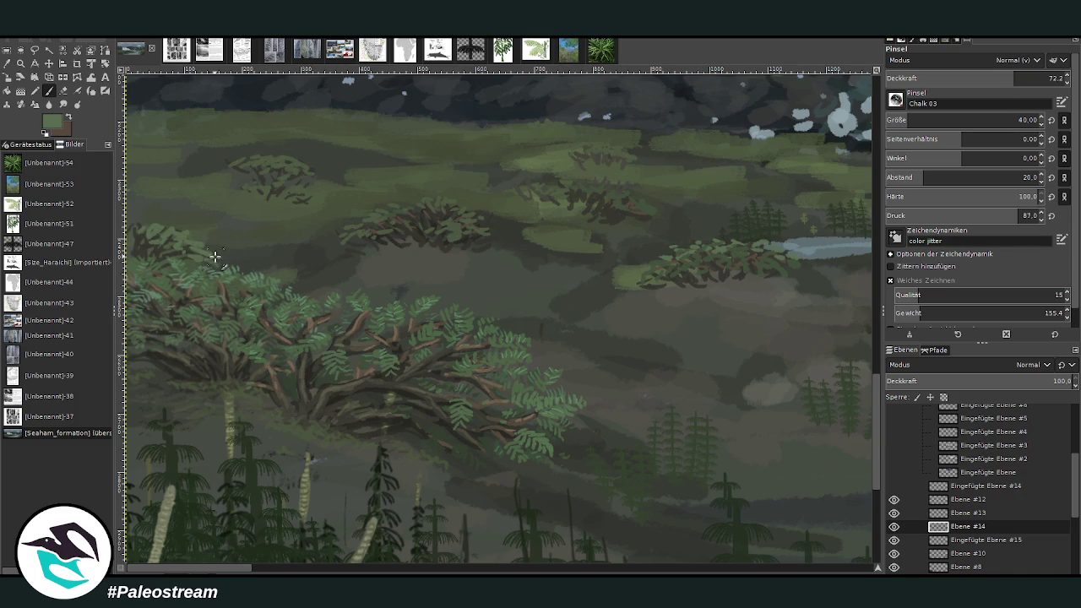
left_click_drag(137, 243, 159, 228)
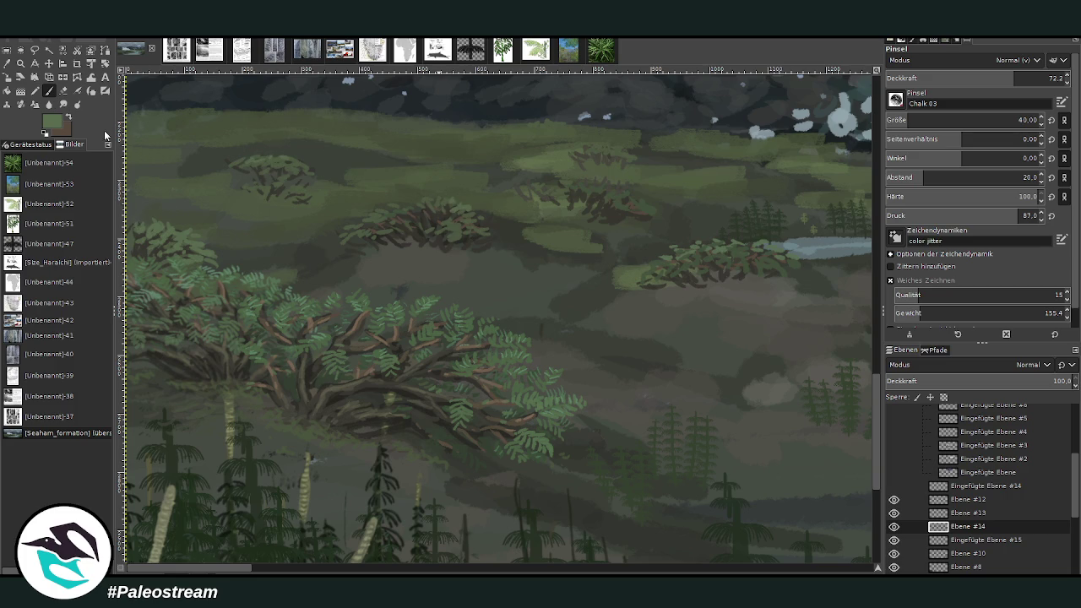
scroll(971, 78, "up", 6)
scroll(971, 120, "down", 5)
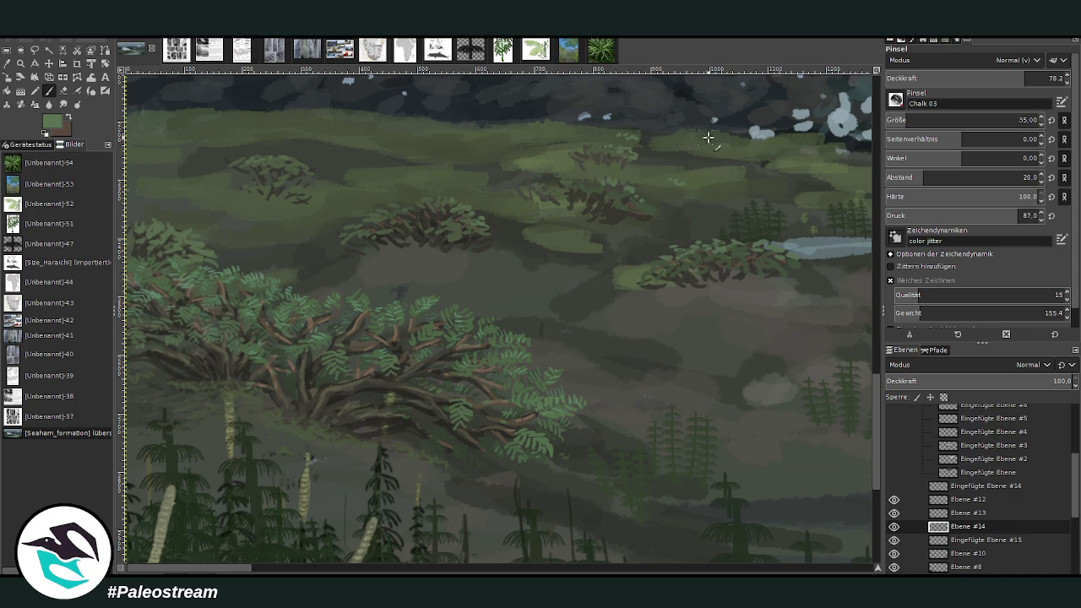
left_click(995, 72)
left_click(895, 120)
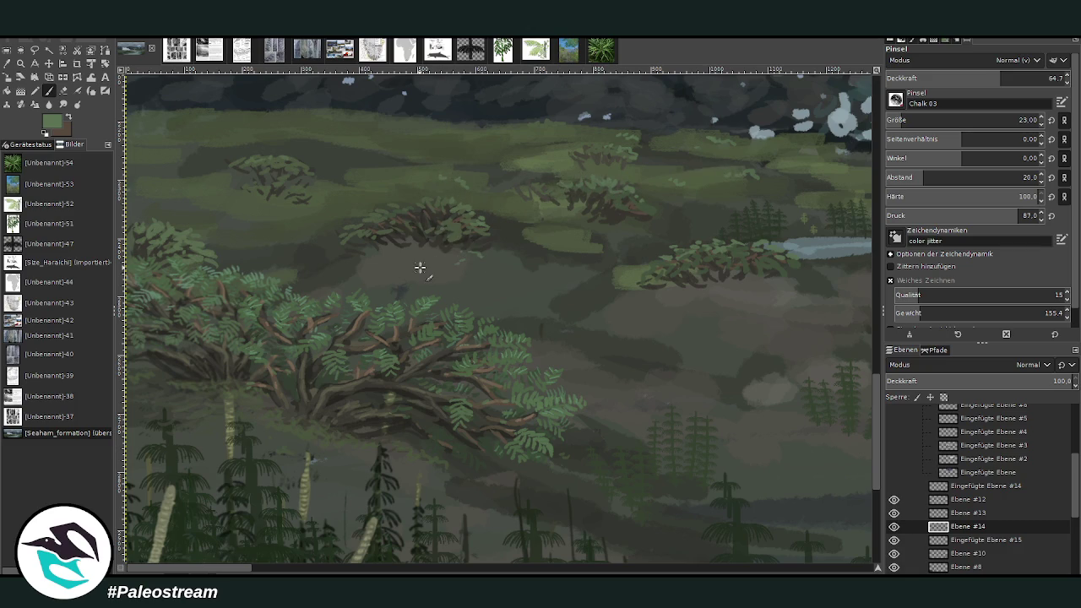
scroll(419, 267, "down", 3)
scroll(420, 267, "down", 2)
- Zoom out to the whole painting, then zoom into the meadow below the glacier
key("z")
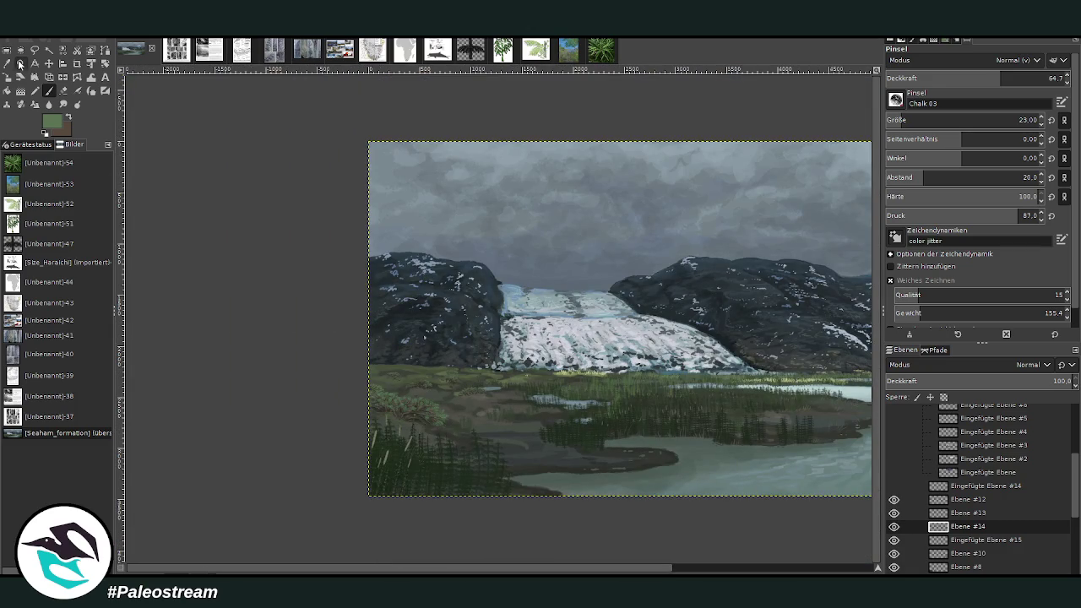
left_click_drag(330, 274, 532, 454)
left_click_drag(371, 232, 488, 410)
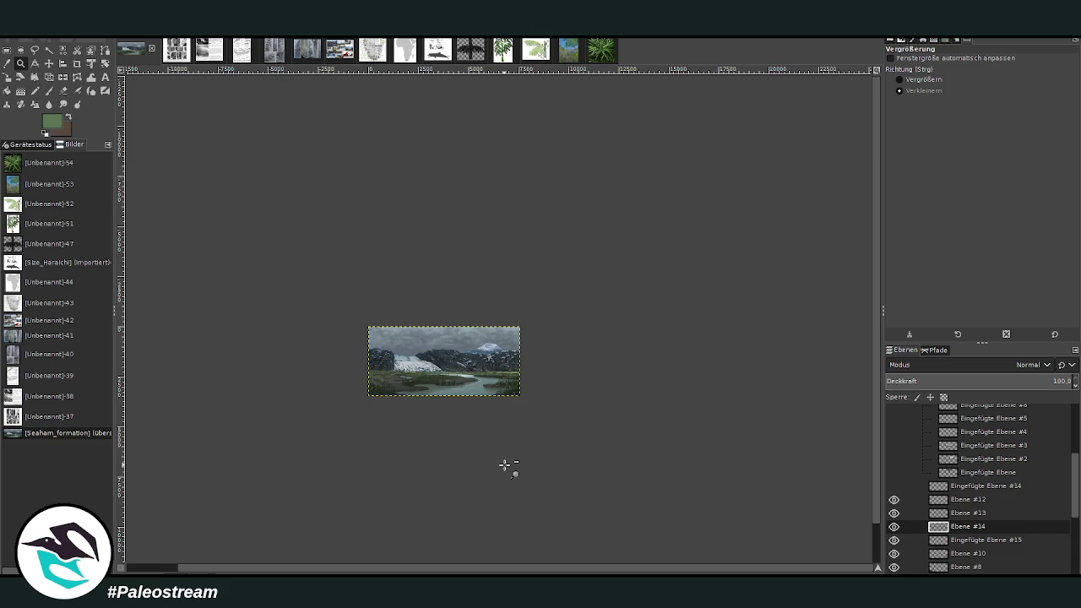
left_click(900, 80)
left_click_drag(350, 301, 444, 414)
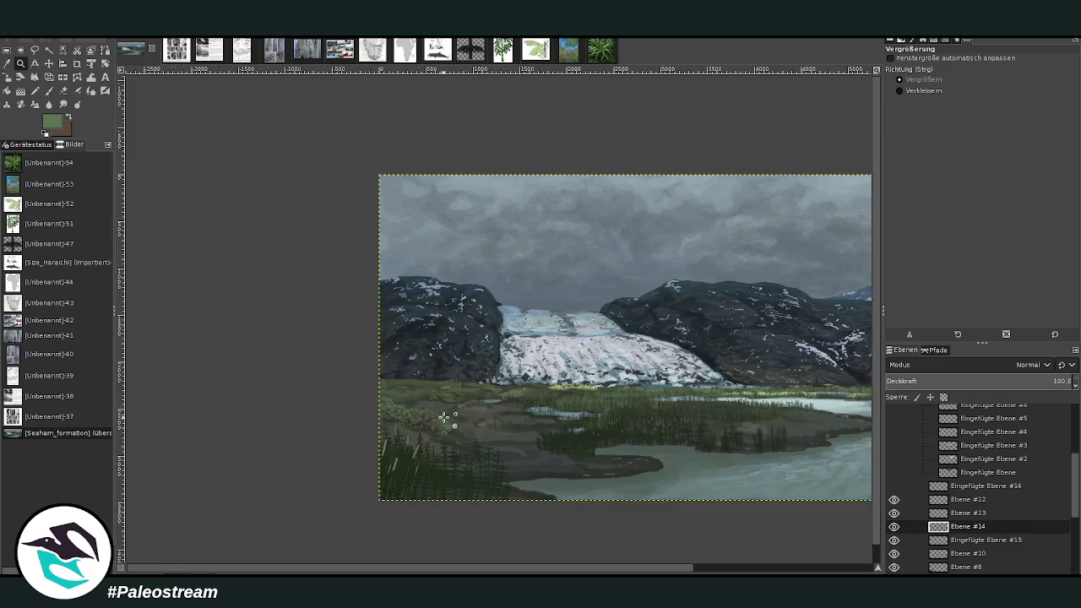
left_click(386, 275)
left_click_drag(348, 208, 644, 456)
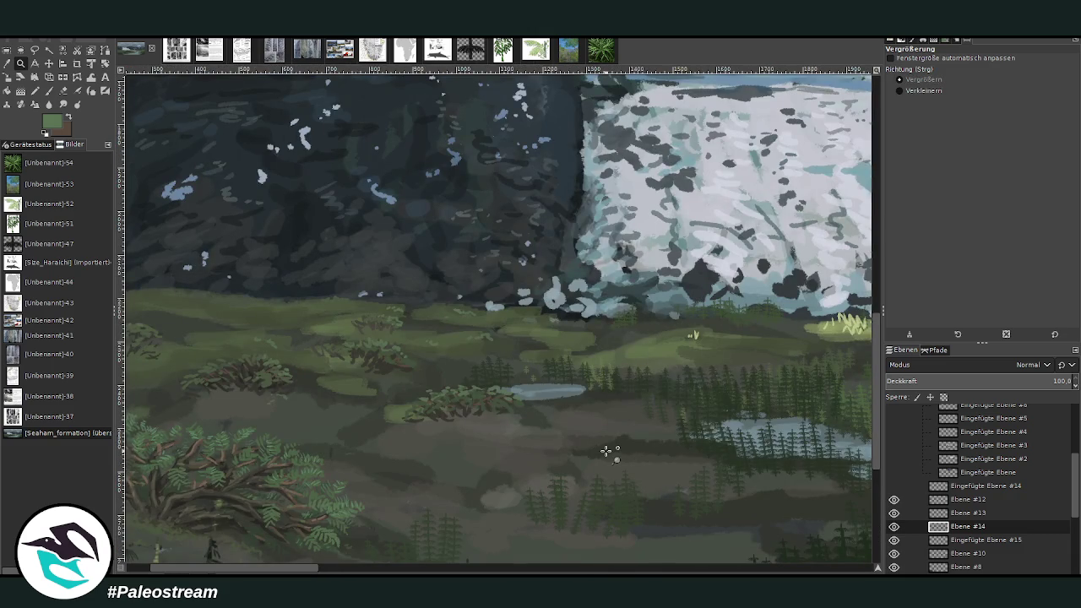
left_click_drag(303, 572, 369, 571)
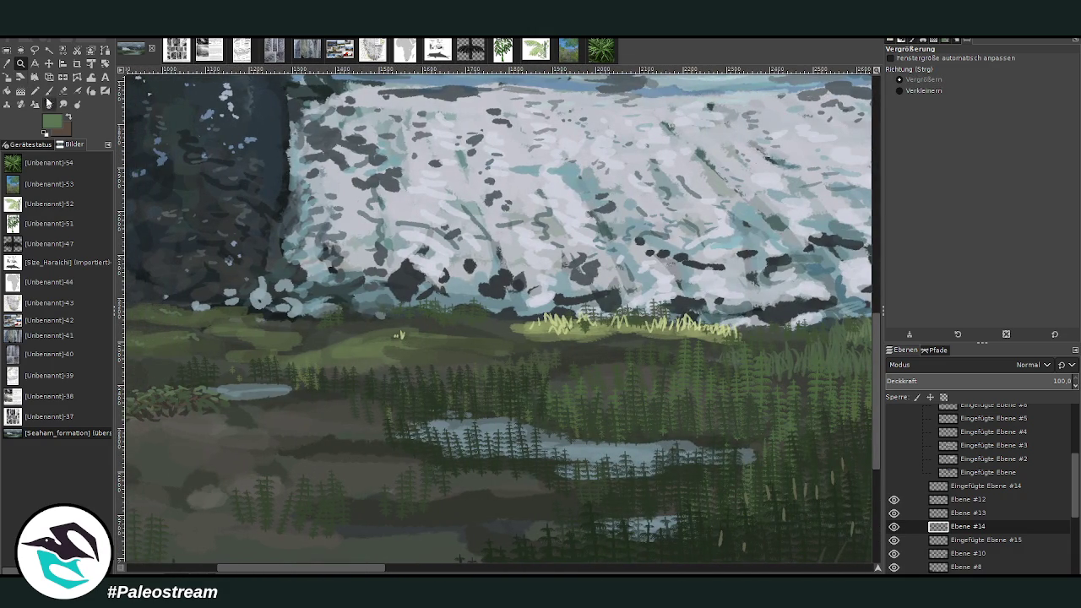
- Sample a dark grey and paint short grass strokes at size 32, opacity 77.6
key("o")
left_click(354, 447)
key("p")
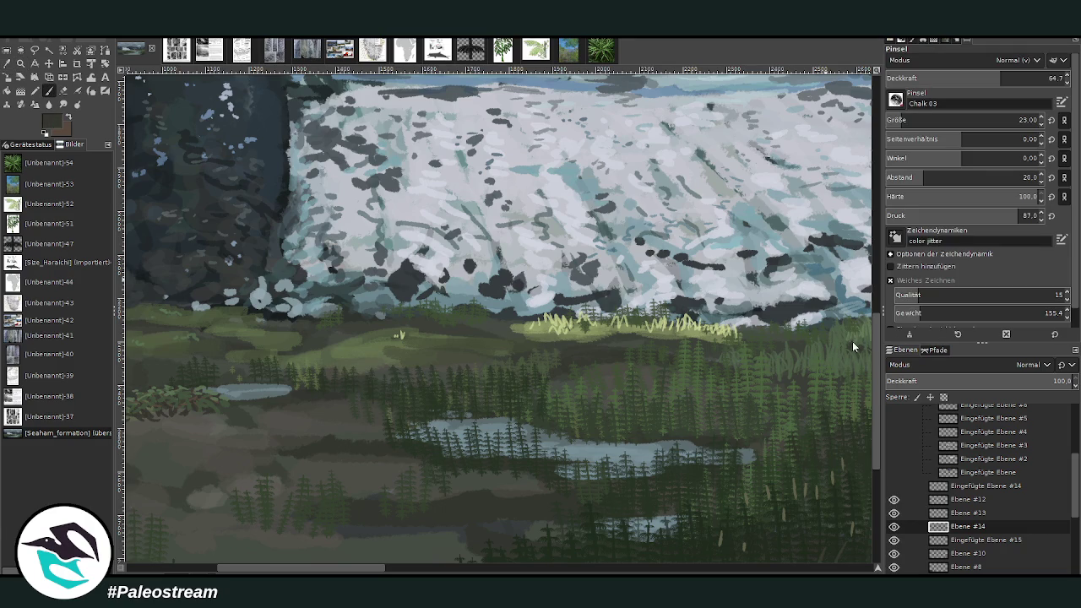
left_click(907, 120)
left_click(1020, 75)
mouse_move(430, 335)
left_mouse_down()
mouse_move(411, 321)
mouse_move(388, 325)
mouse_move(457, 347)
mouse_move(452, 325)
left_mouse_up()
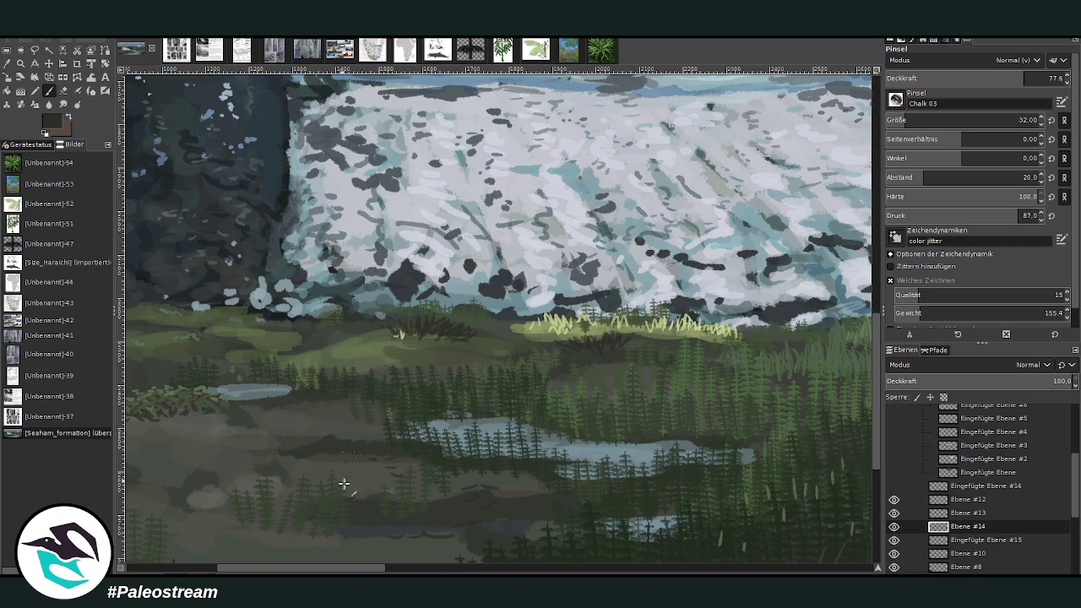
left_click_drag(295, 571, 260, 571)
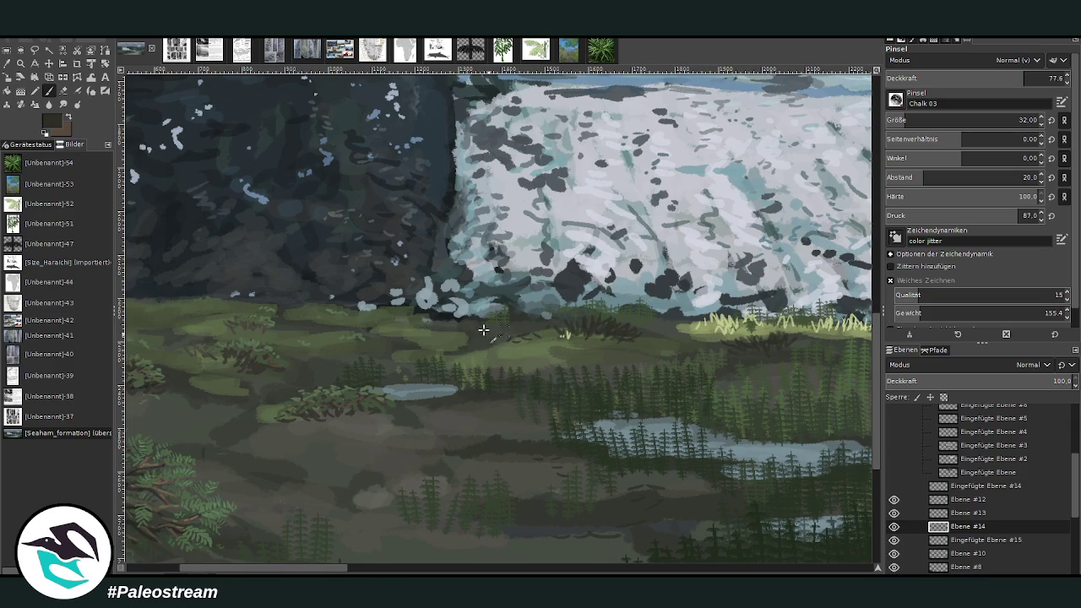
- Sample a hillside green, choose a darker green, and switch to the 'fern test #1' brush
key("o")
left_click(356, 317)
key("p")
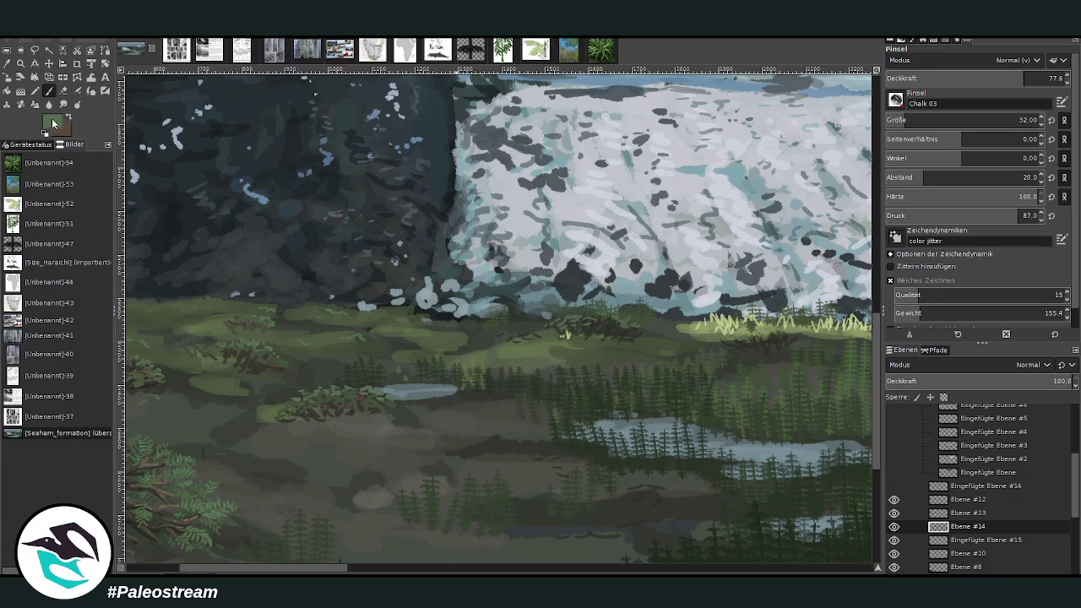
left_click(860, 325, "ctrl")
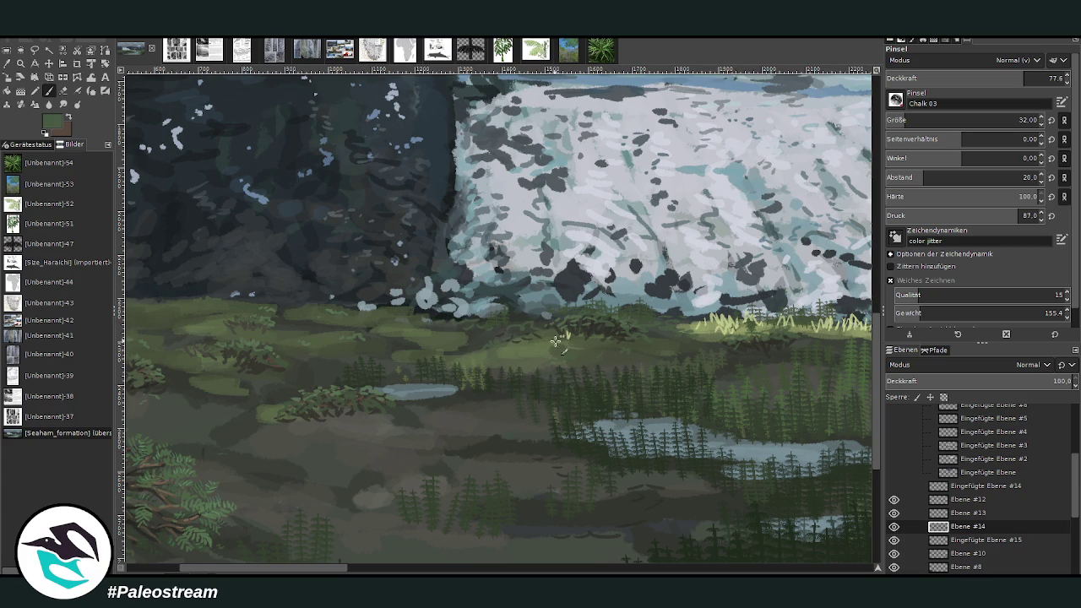
scroll(483, 357, "left", 4)
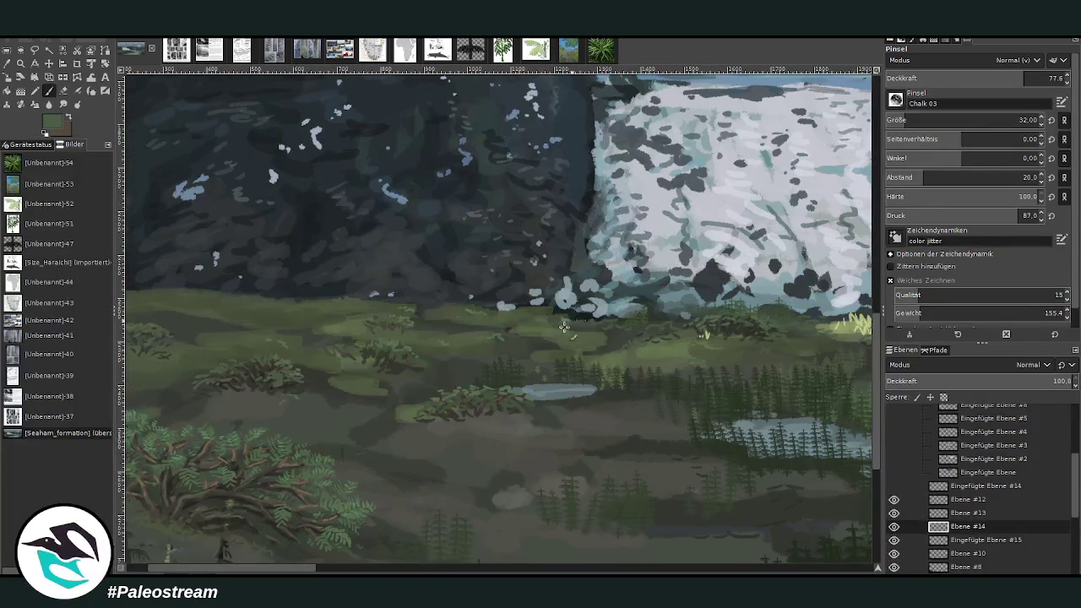
key("o")
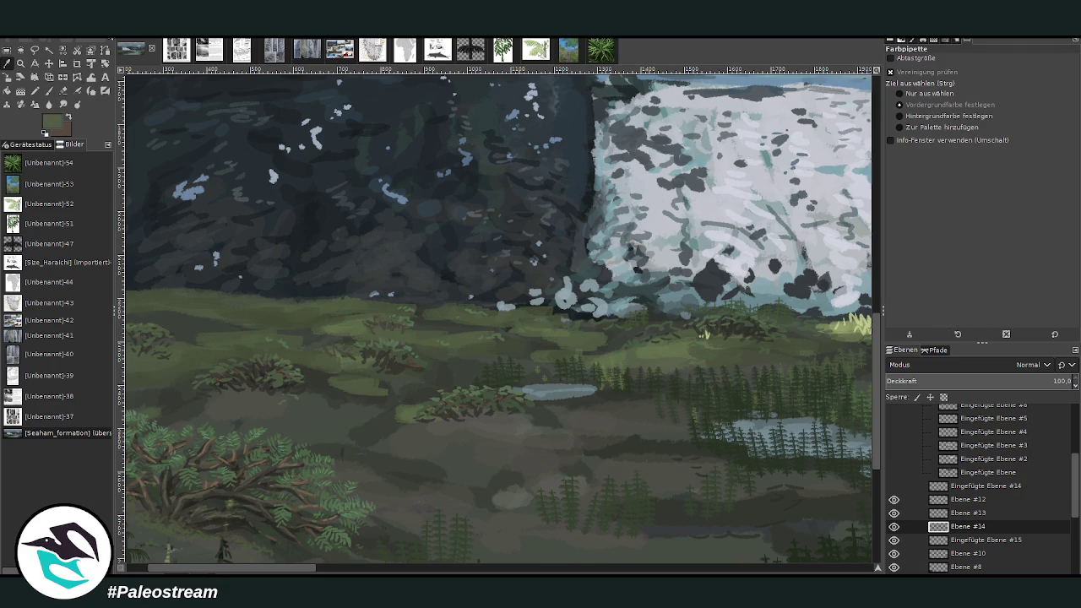
key("p")
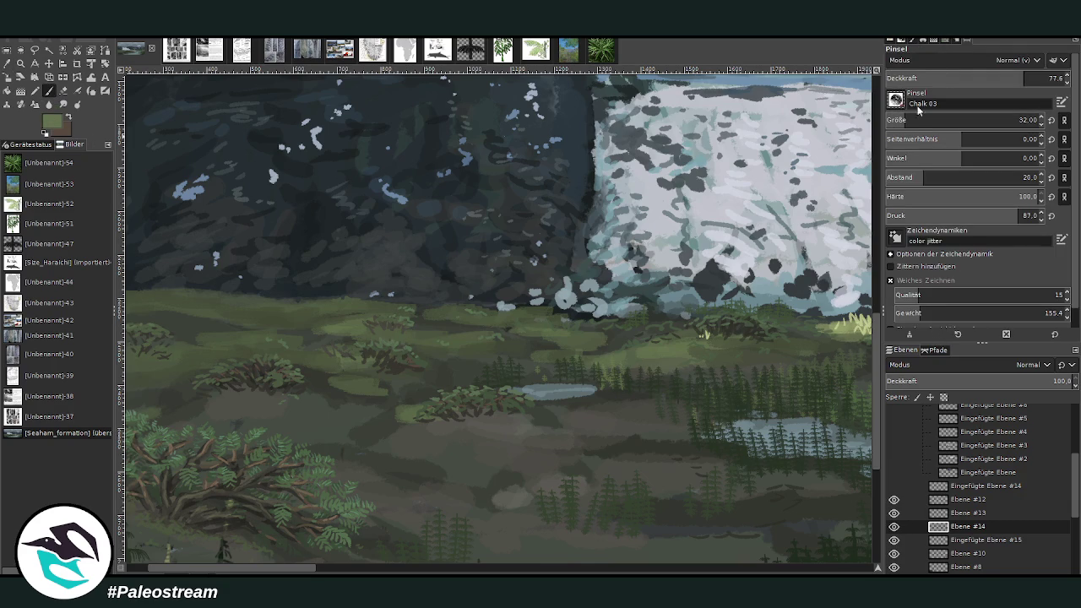
key("period")
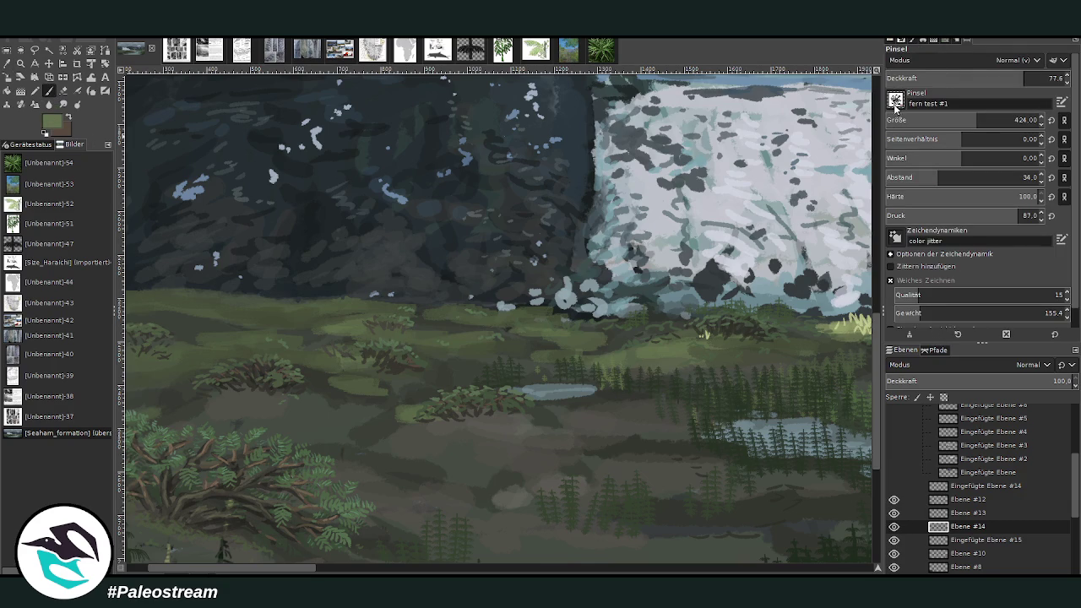
- Set the fern brush to opacity 83, size 146 and wider spacing of 79
left_click_drag(971, 81, 992, 80)
left_click_drag(980, 121, 954, 121)
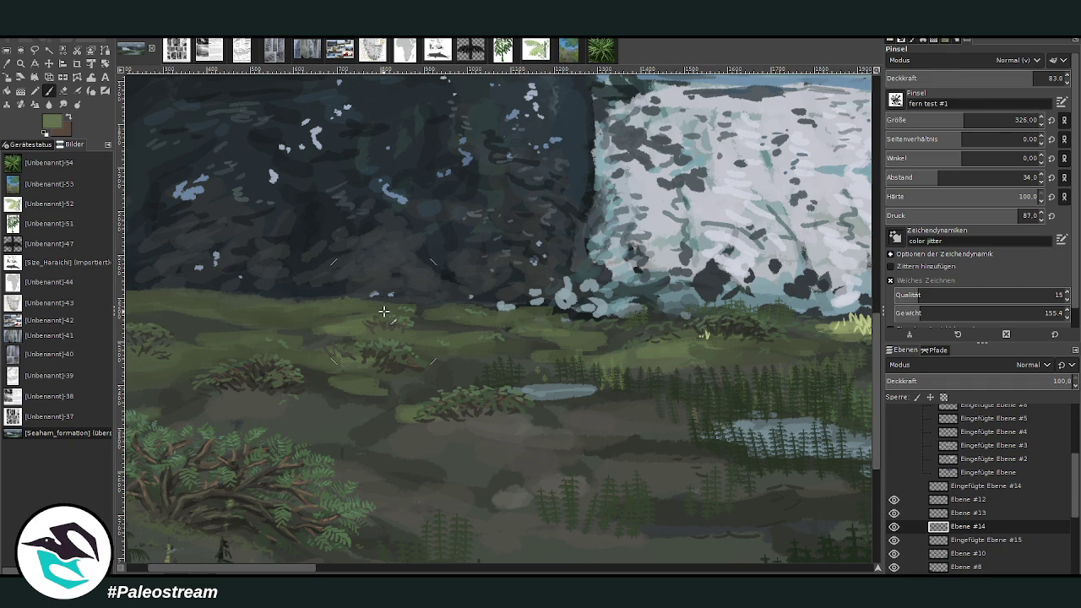
key("bracketleft")
key("bracketleft")
key("bracketleft")
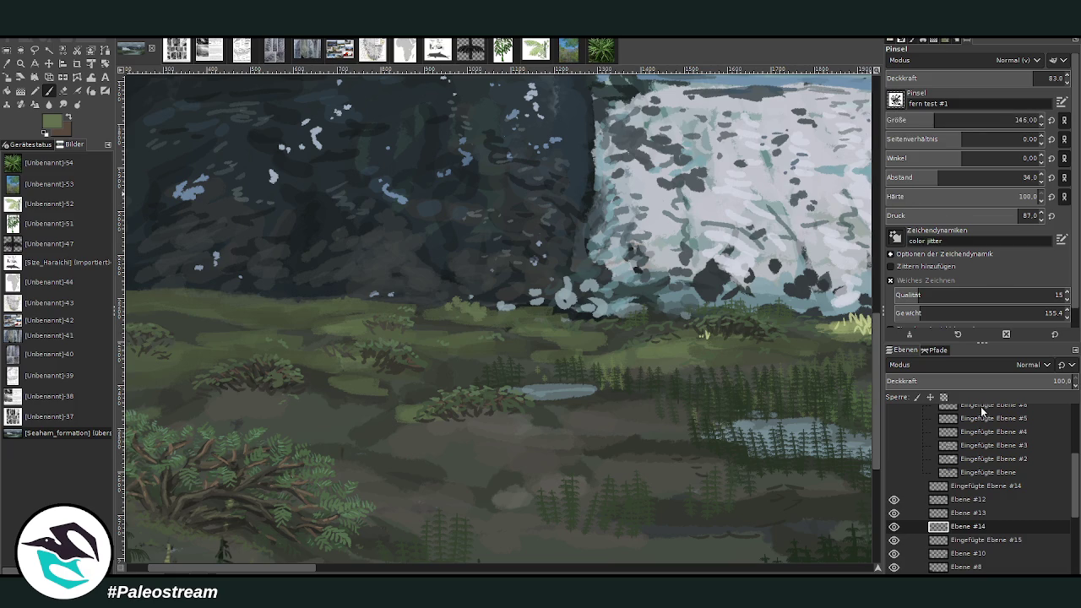
left_click(953, 178)
- Make the color jitter dynamics randomize the angle, then stamp fern tufts along the grass edge
left_click(1062, 240)
left_click(996, 177)
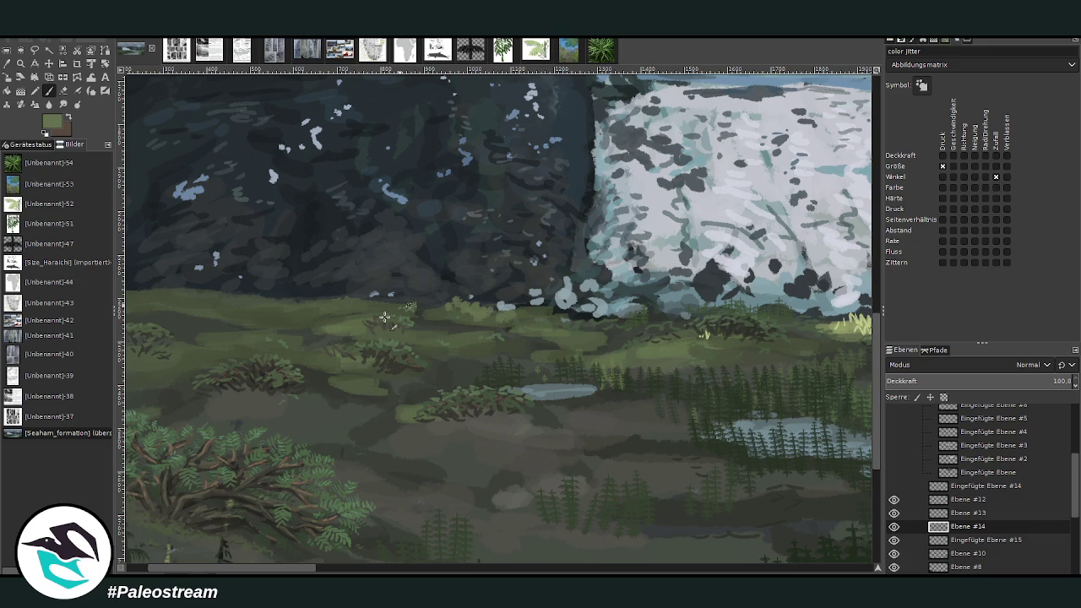
double_click(48, 90)
left_click_drag(372, 302, 294, 299)
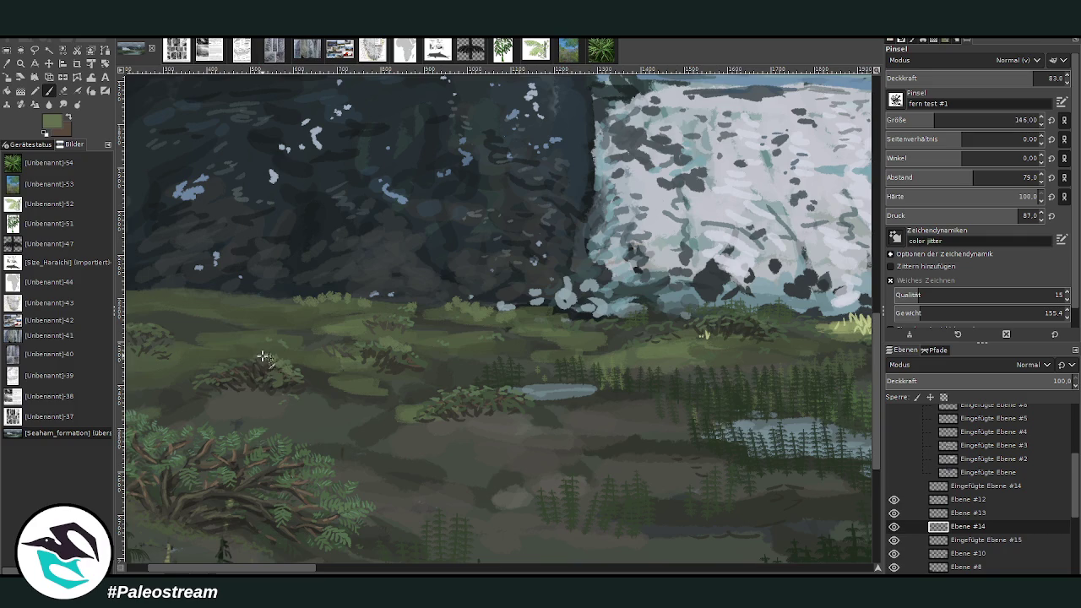